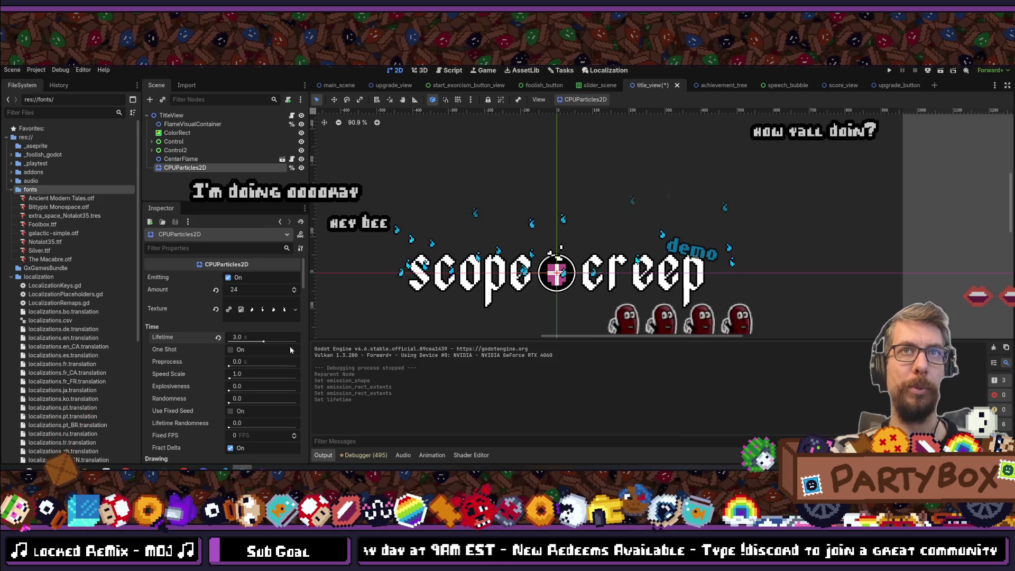
- Raise the CPUParticles2D Amount in the Inspector, ending at 192
left_click(254, 290)
type("48")
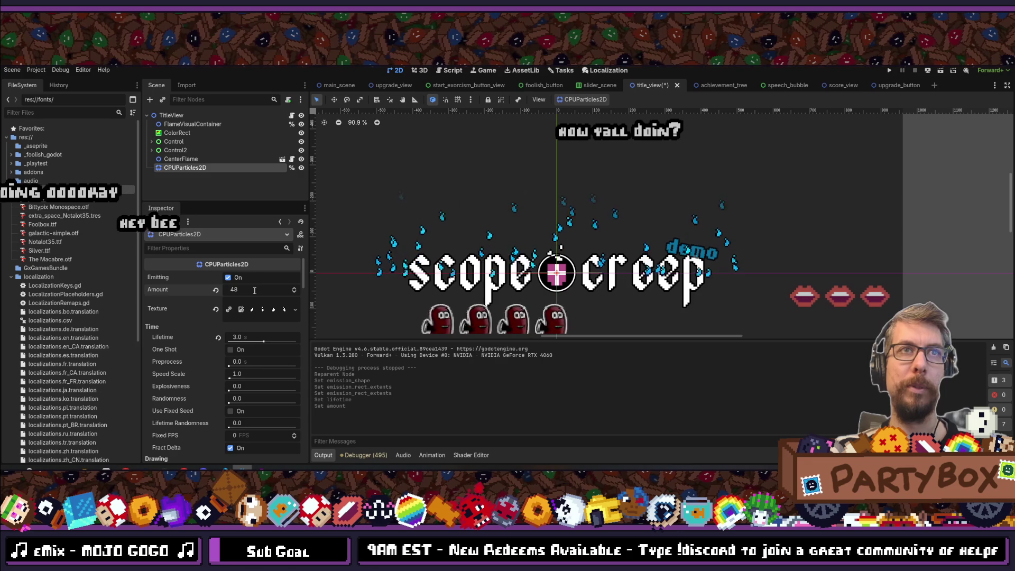
type("*2")
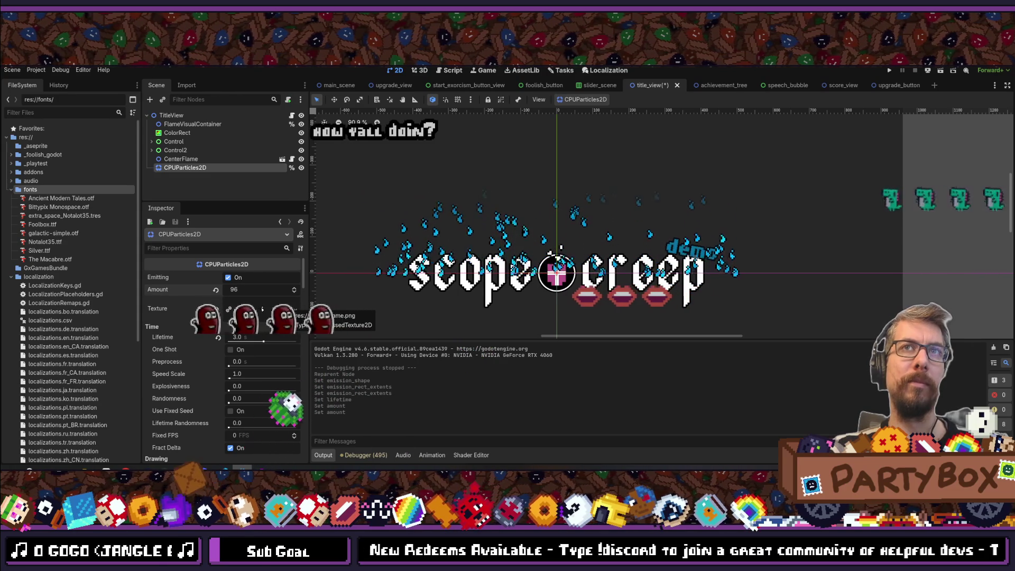
left_click(254, 289)
type("192")
key("Return")
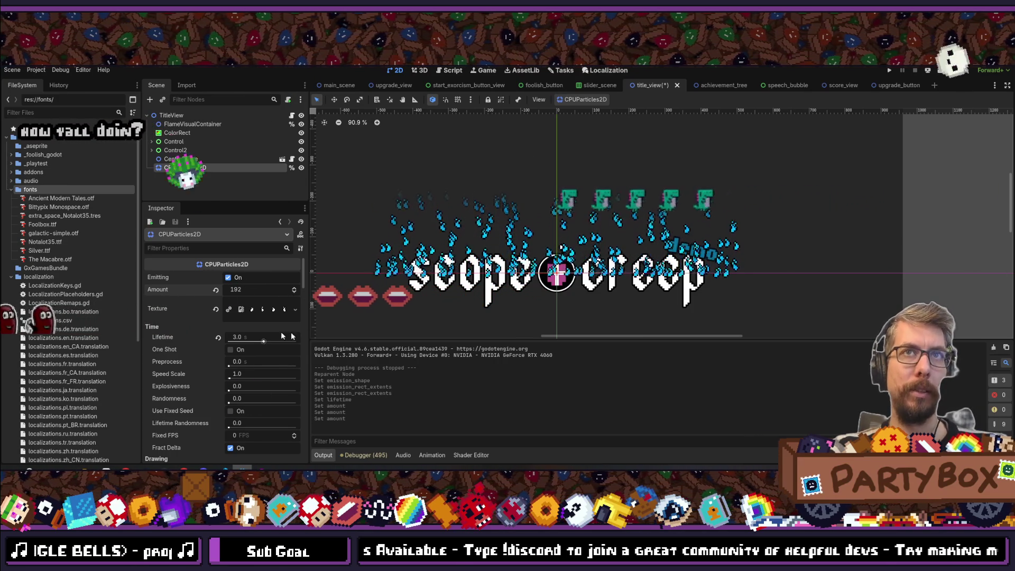
- Hide the CenterFlame node and the node holding the scope creep title
left_click(301, 159)
left_click(302, 151)
left_click(302, 151)
left_click(302, 142)
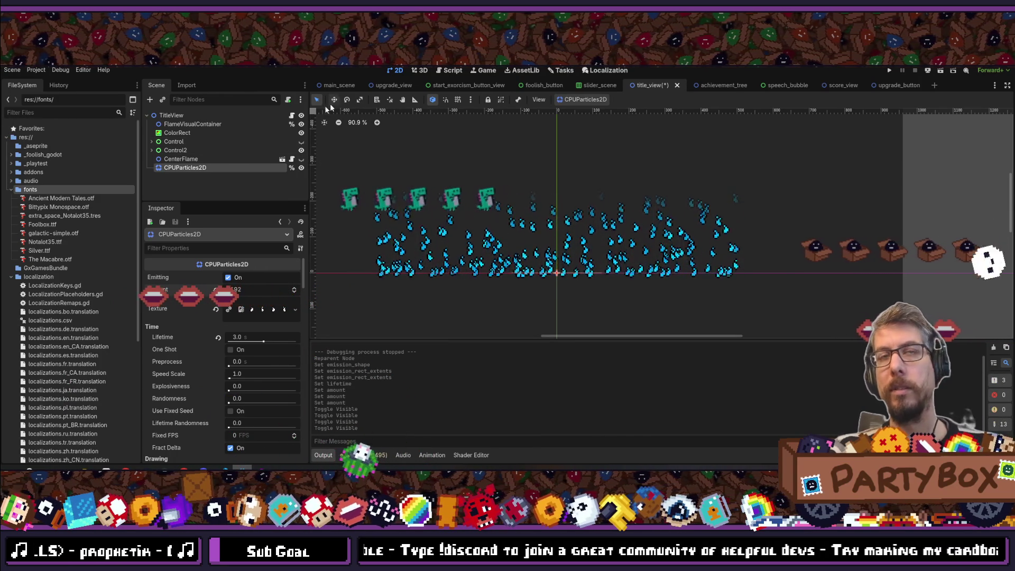
- Save the title_view scene and recentre the flames in the 2D view
left_click(303, 142)
key("ctrl+s")
scroll(562, 271, "down", 5)
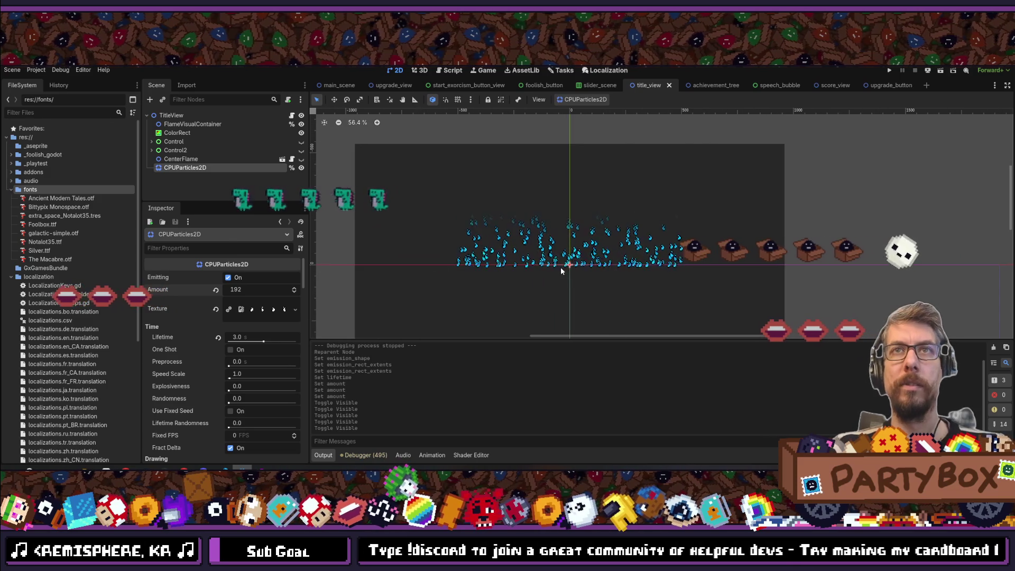
left_click_drag(561, 271, 568, 258)
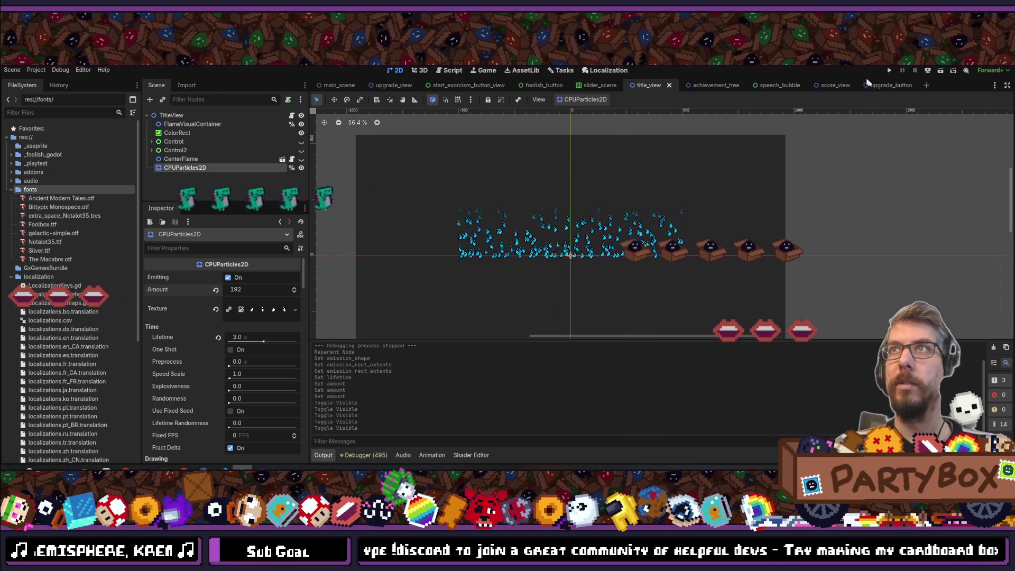
- Test-run the game to preview the flames, close it, and toggle the flame container's visibility
left_click(892, 69)
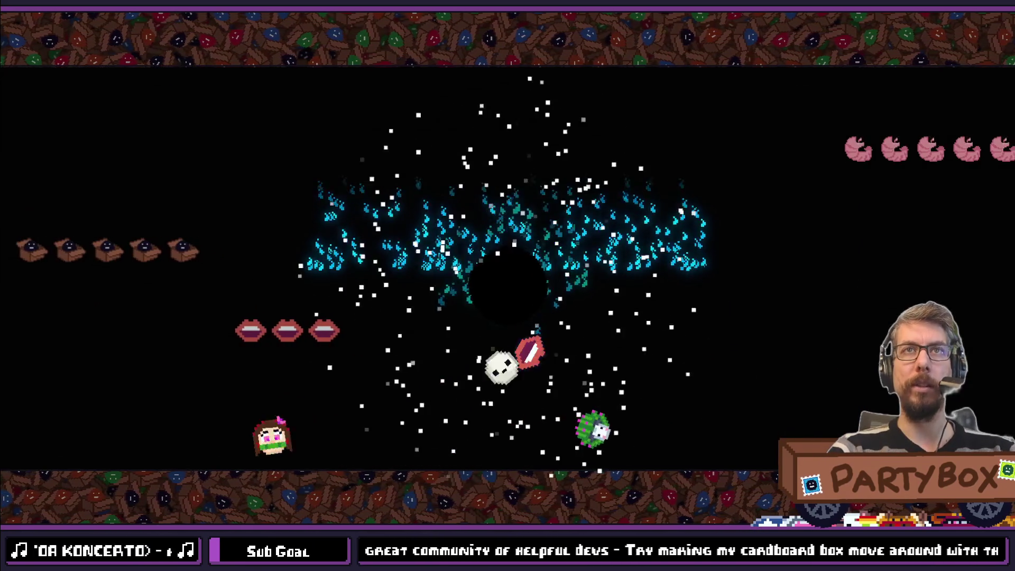
left_click(916, 70)
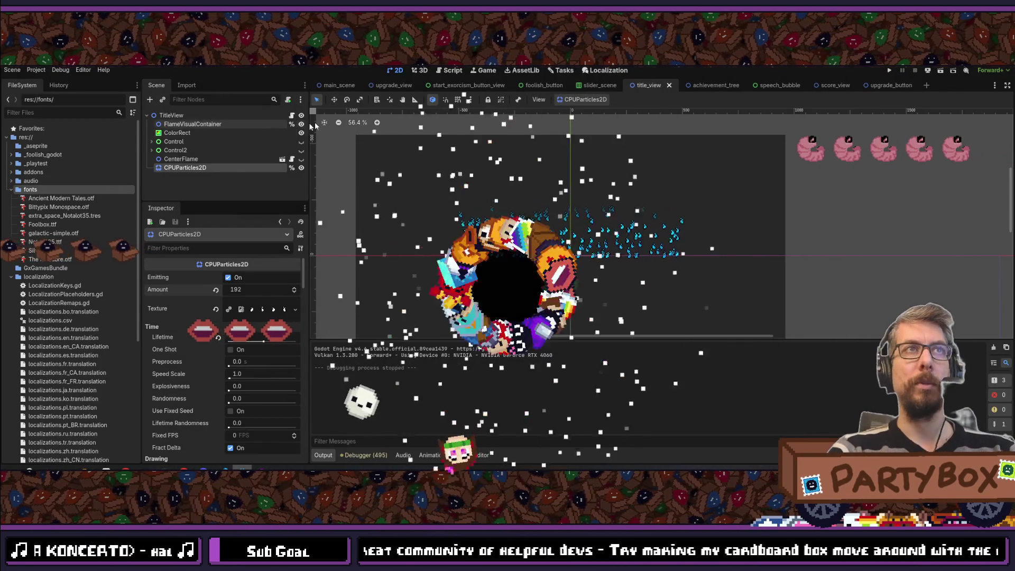
left_click(302, 124)
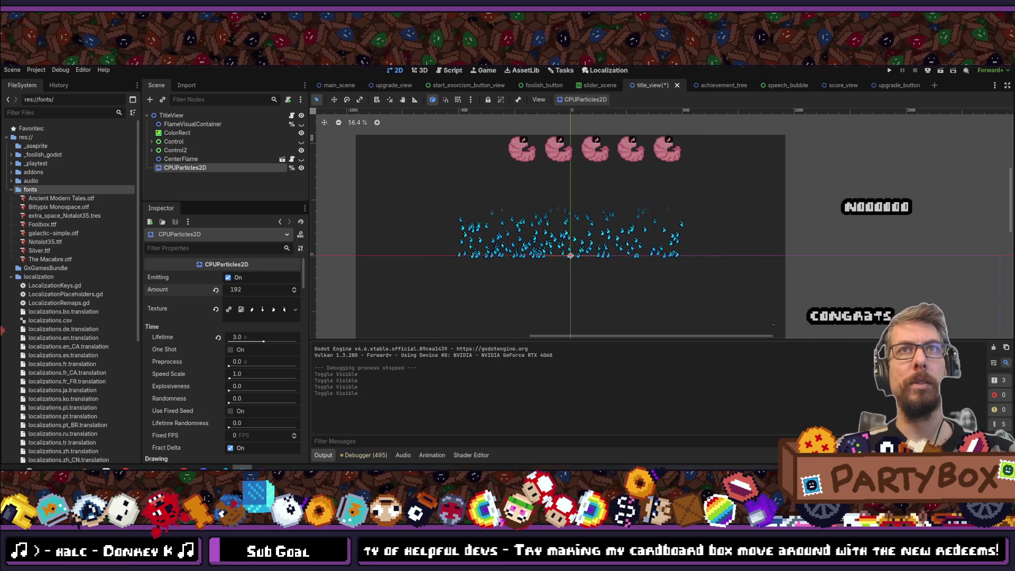
- Run and close the game once more, then make the scope creep title visible again
left_click(890, 72)
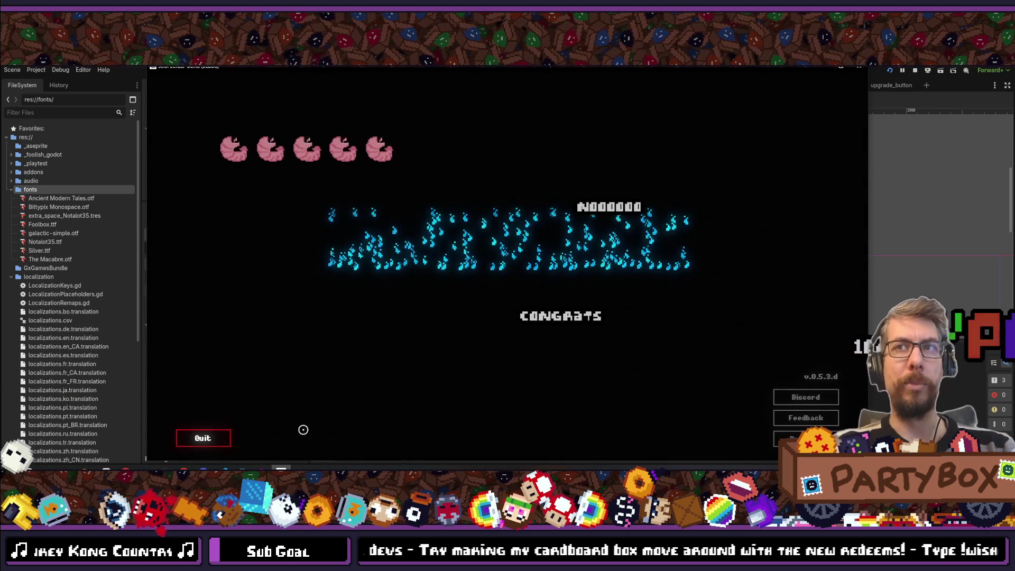
left_click(861, 70)
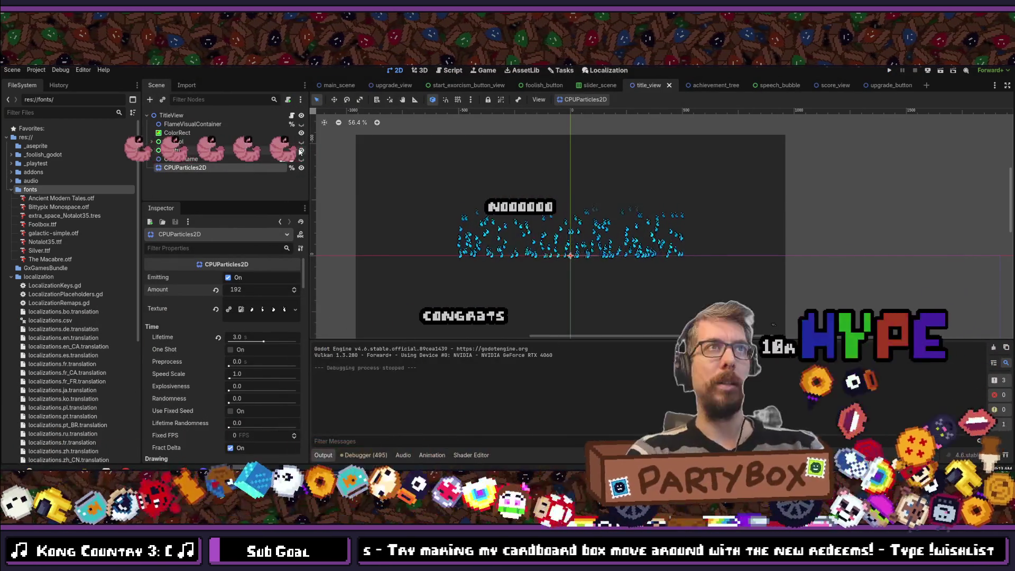
left_click(301, 141)
left_click(301, 150)
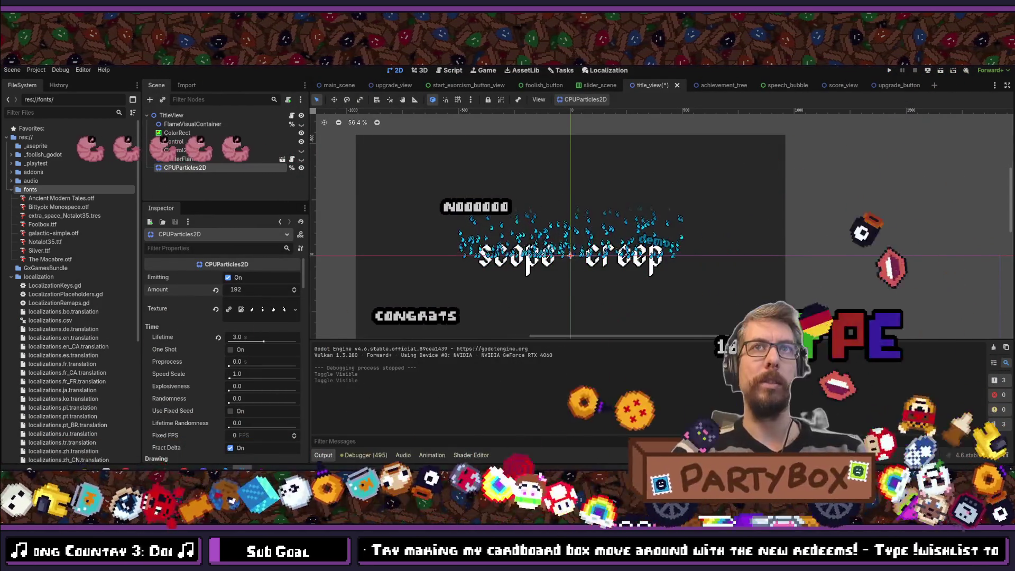
- Test-run the full title screen, opening and closing its Options screen, then stop it with F8
left_click(890, 71)
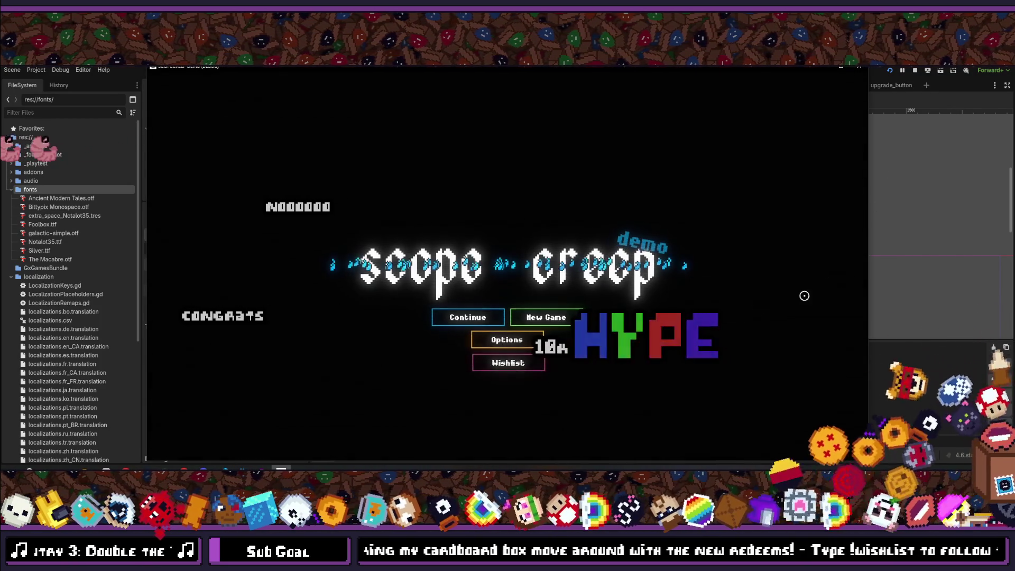
left_click(507, 340)
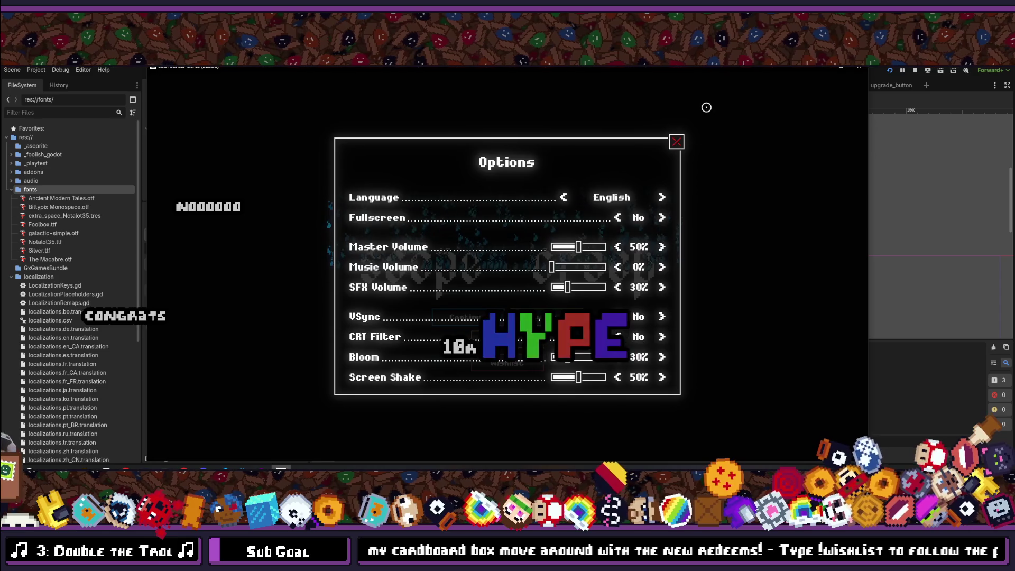
left_click(682, 142)
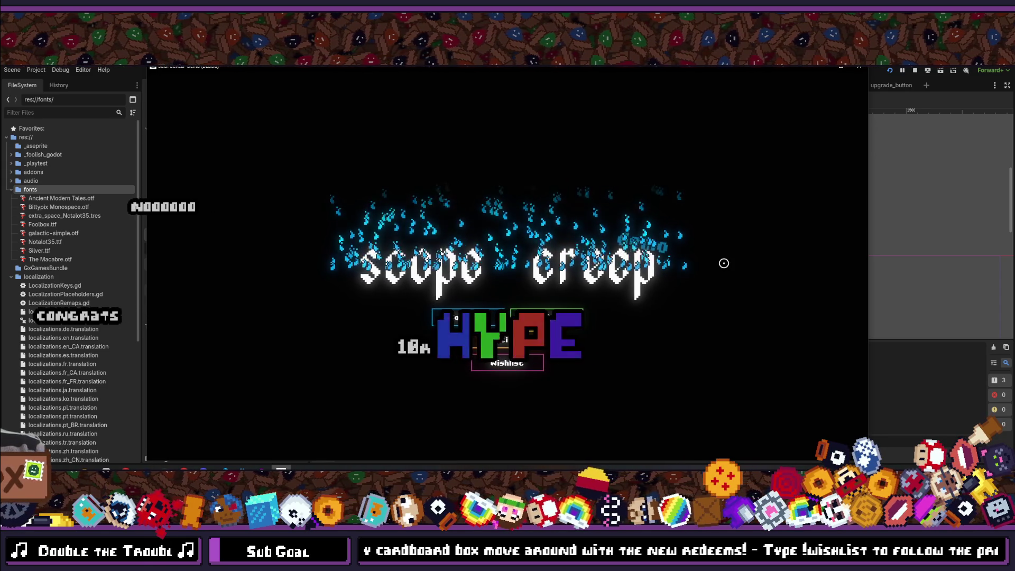
key("F8")
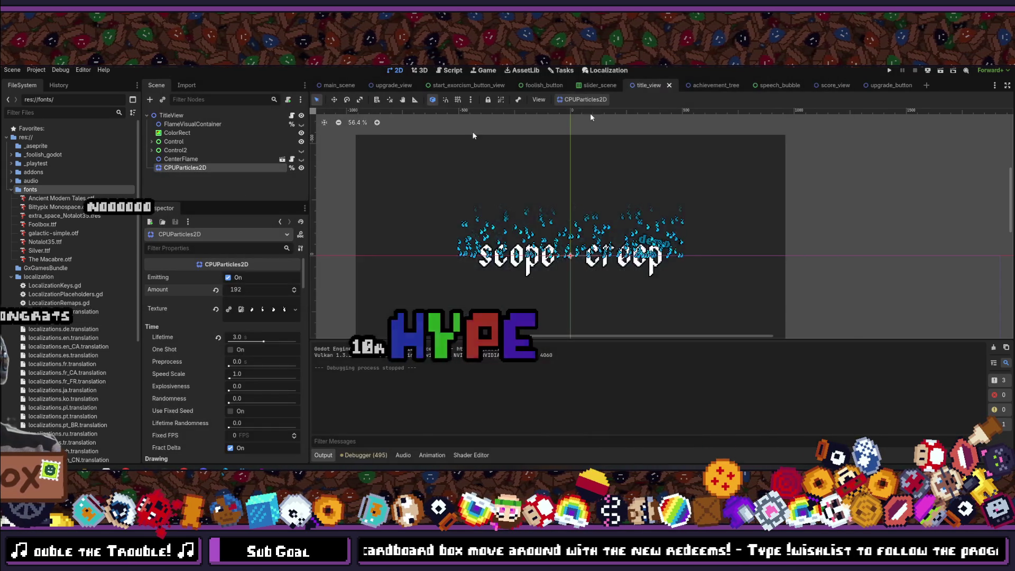
- With the title hidden, copy a Greenshot capture of the running flames to the clipboard, then close the game
left_click(302, 142)
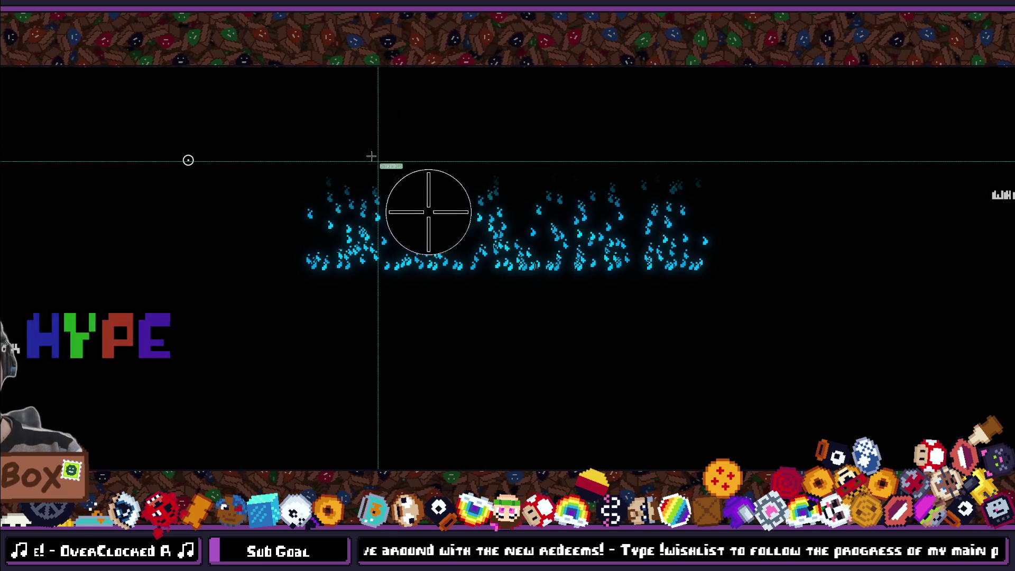
mouse_move(388, 159)
left_mouse_down()
mouse_move(634, 297)
mouse_move(626, 288)
left_mouse_up()
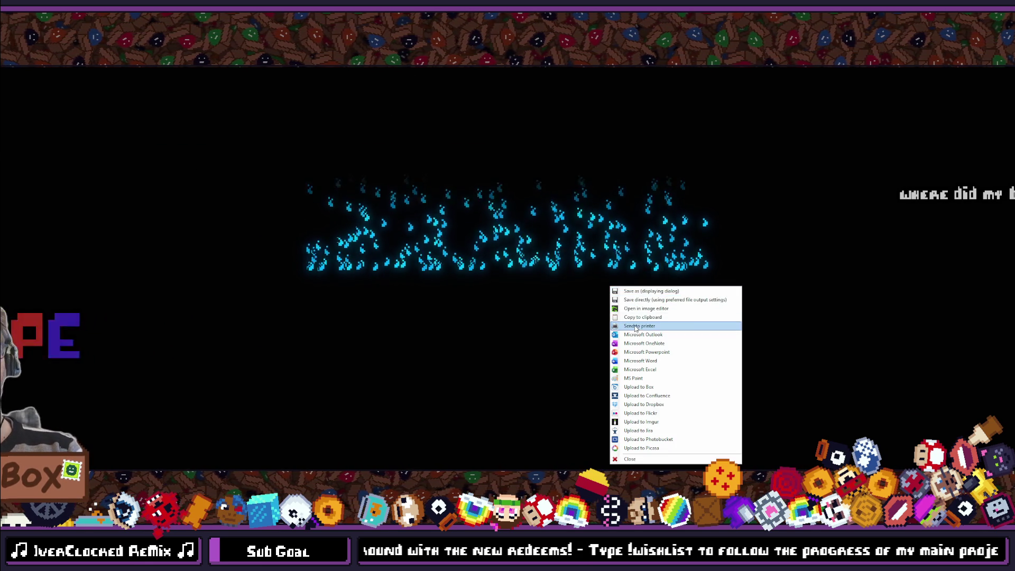
left_click(634, 317)
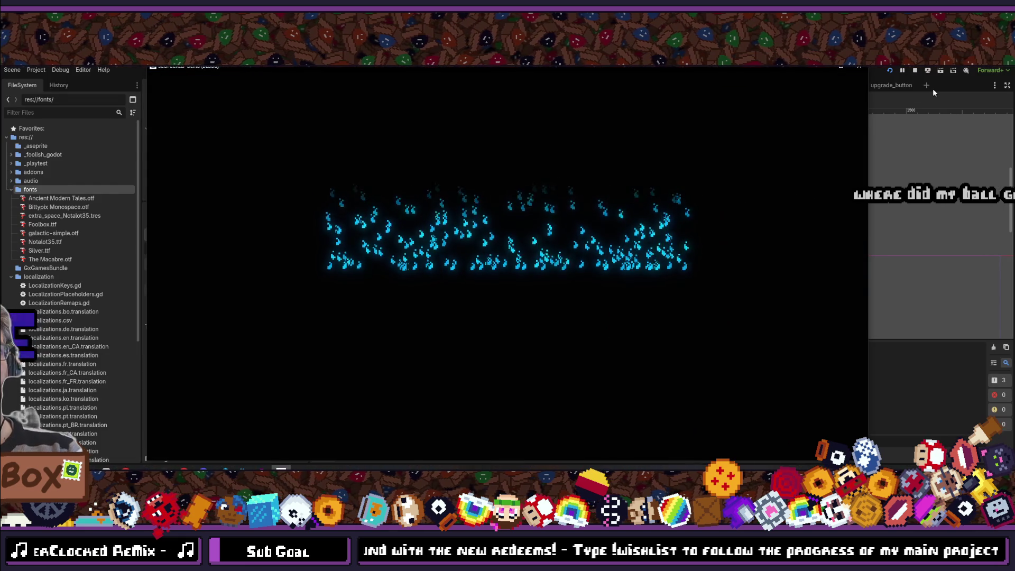
left_click(859, 70)
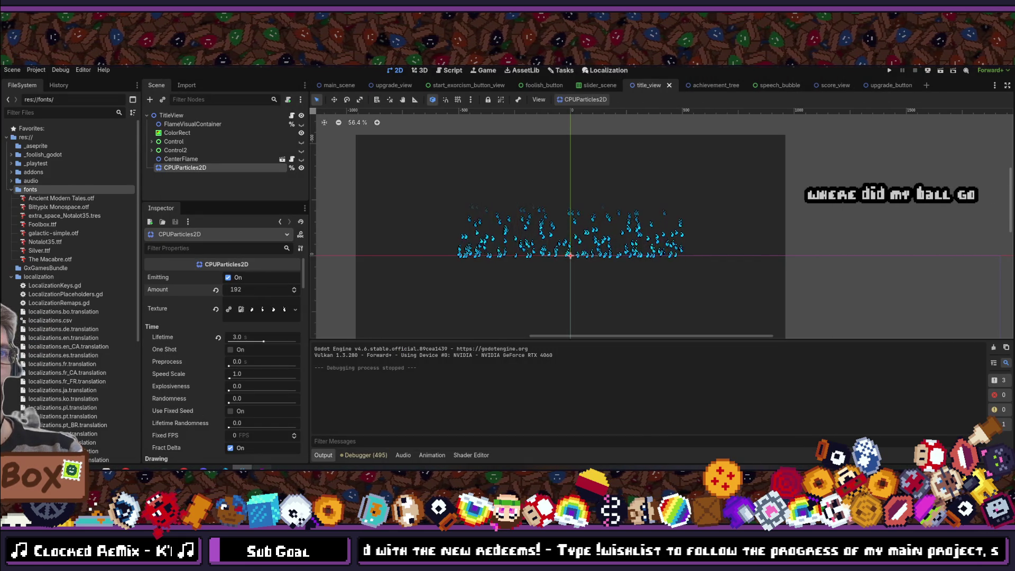
key("alt+Tab")
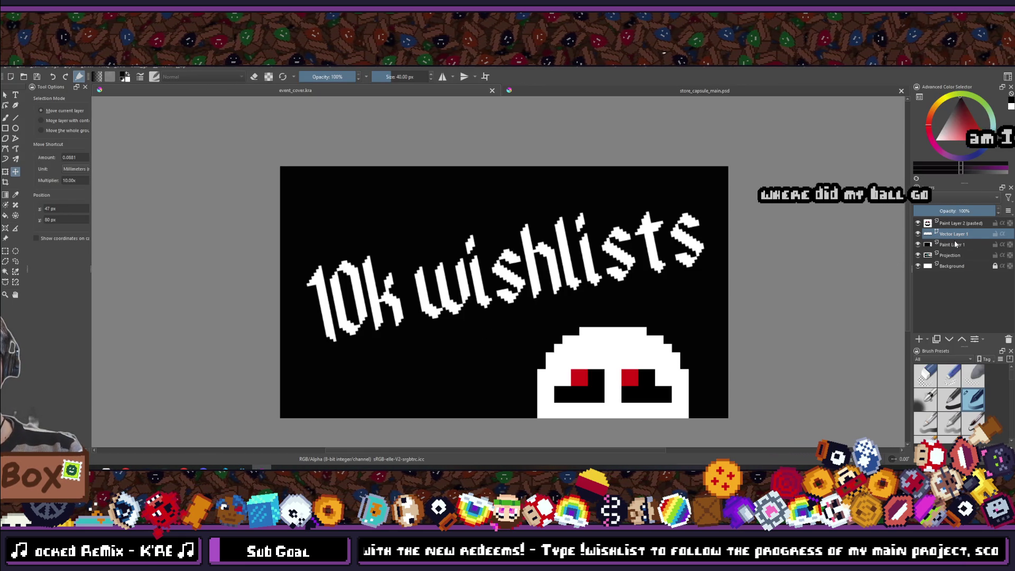
- Paste the flame capture as a layer below Vector Layer 1, scale it up, and position it to fill the background
key("ctrl+v")
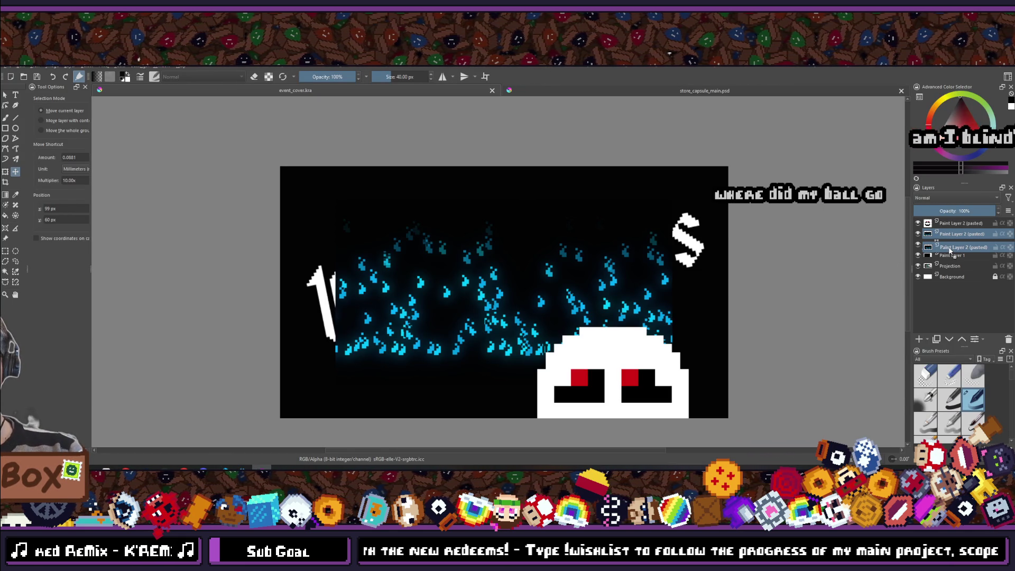
left_click_drag(950, 250, 911, 245)
scroll(453, 299, "down", 2)
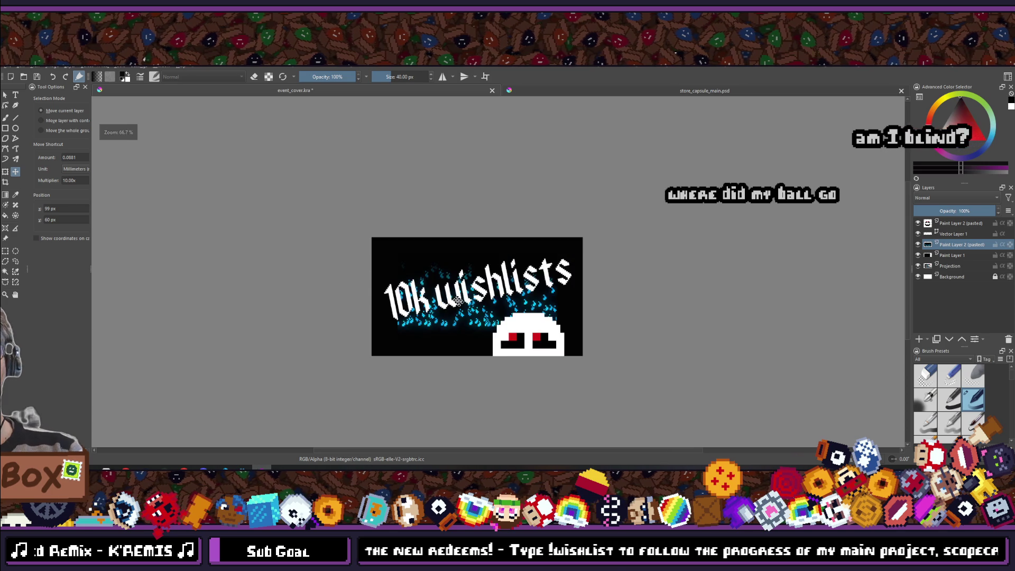
scroll(460, 309, "up", 2)
left_click(74, 68)
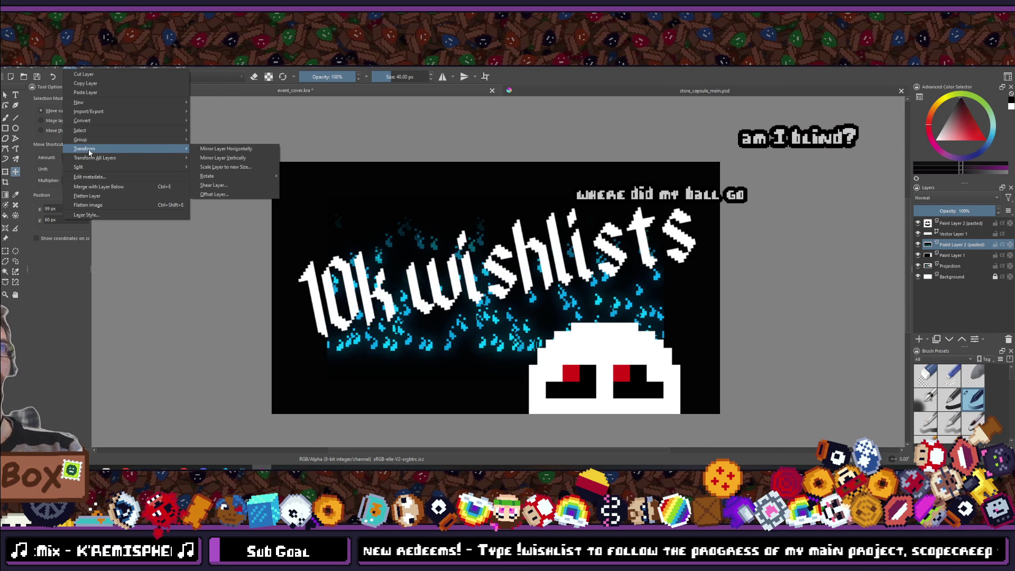
left_click(241, 167)
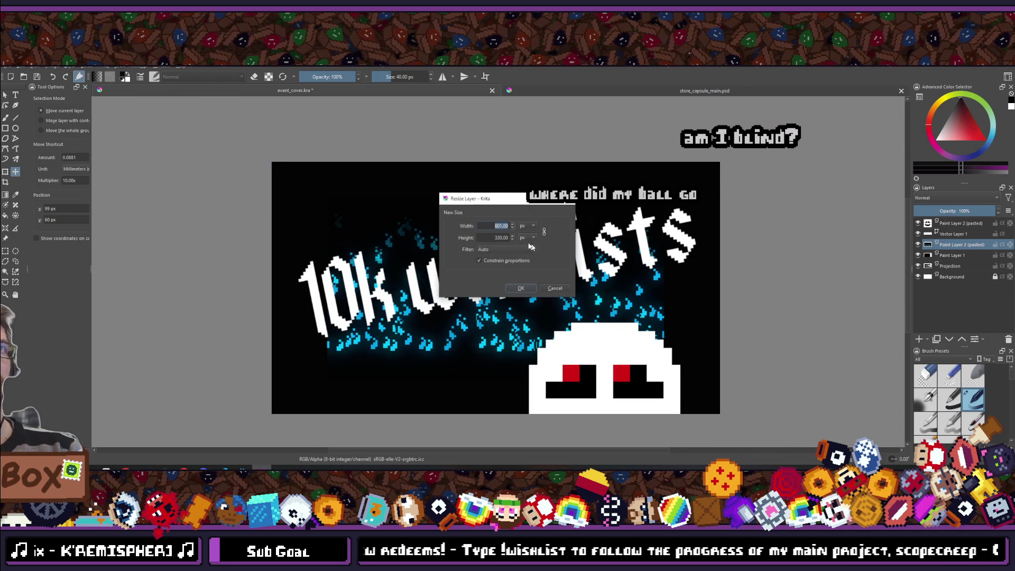
left_click(534, 290)
mouse_move(534, 342)
left_mouse_down()
mouse_move(532, 332)
mouse_move(397, 331)
left_mouse_up()
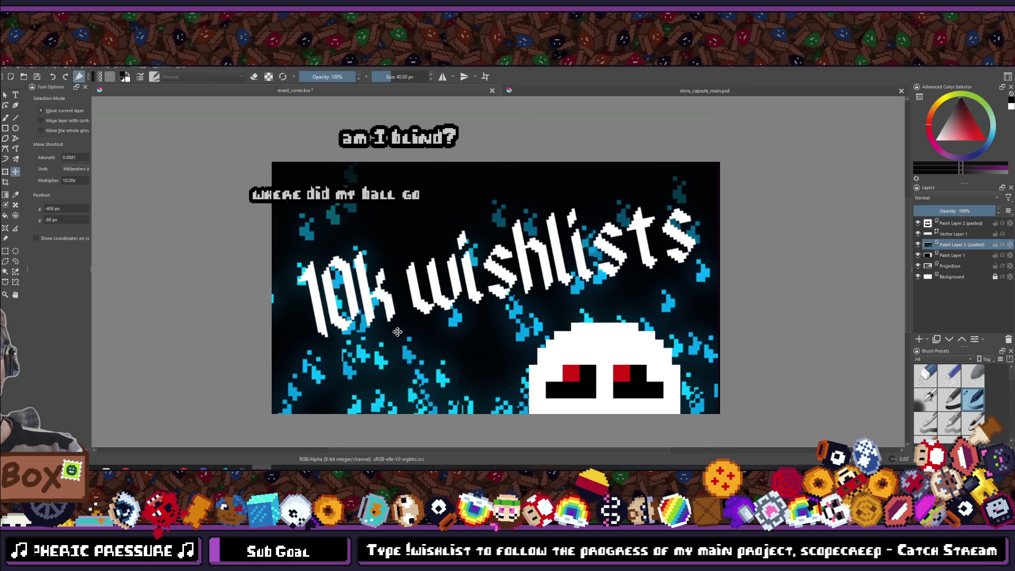
- Nudge the pasted flame layer slightly right and down behind the 10k wishlists text
scroll(398, 332, "down", 4)
scroll(643, 343, "up", 3)
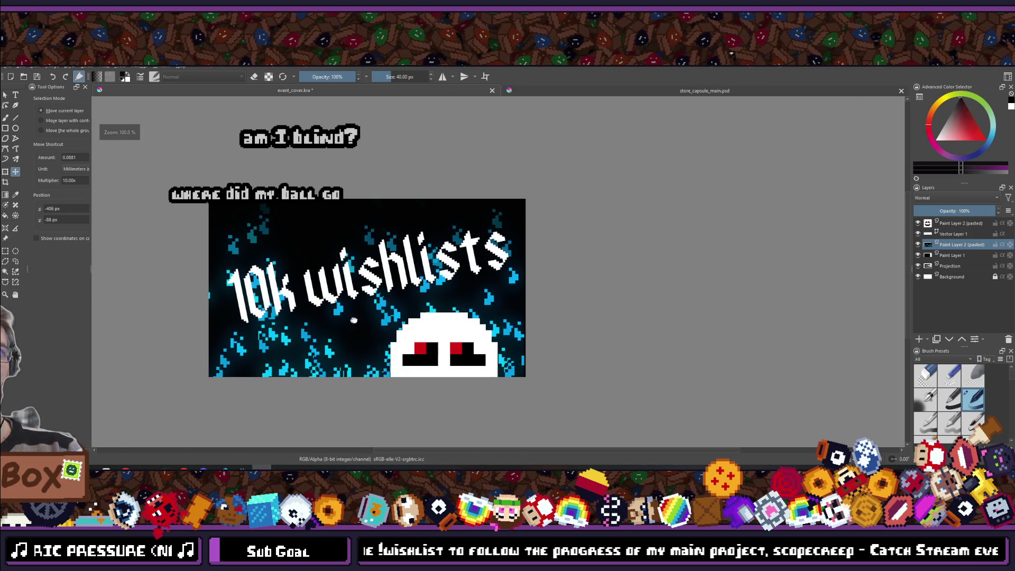
left_click_drag(354, 321, 397, 303)
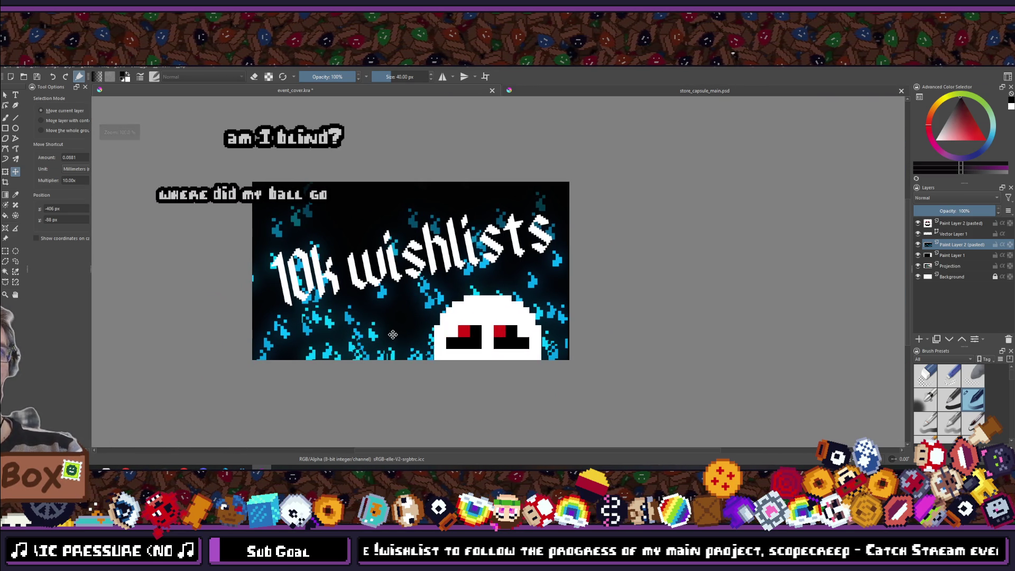
scroll(410, 337, "down", 4)
scroll(516, 263, "up", 4)
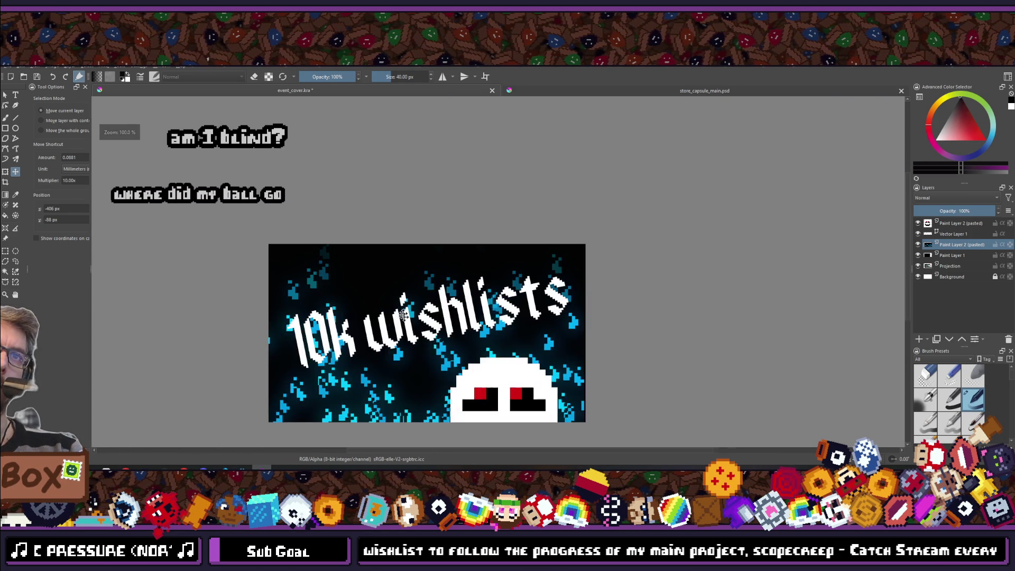
left_click_drag(516, 261, 514, 283)
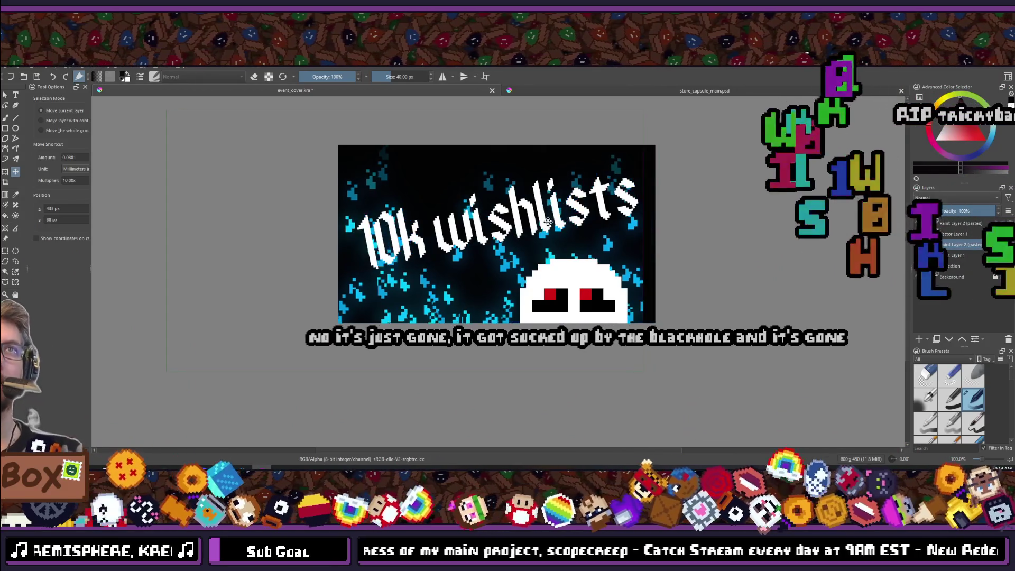
mouse_move(564, 219)
left_mouse_down()
mouse_move(542, 529)
mouse_move(537, 388)
mouse_move(480, 326)
left_mouse_up()
key("f")
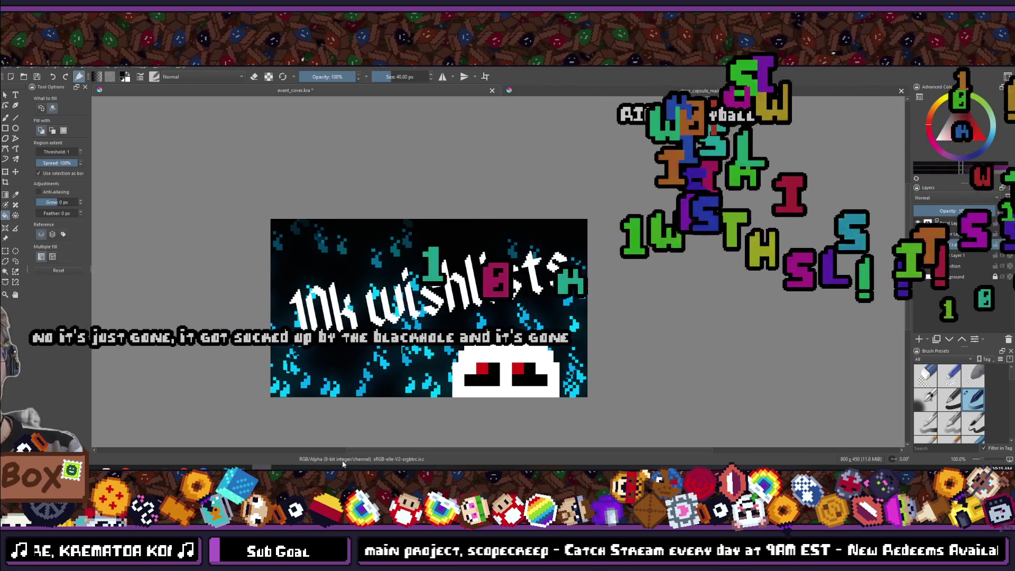
key("alt+Tab")
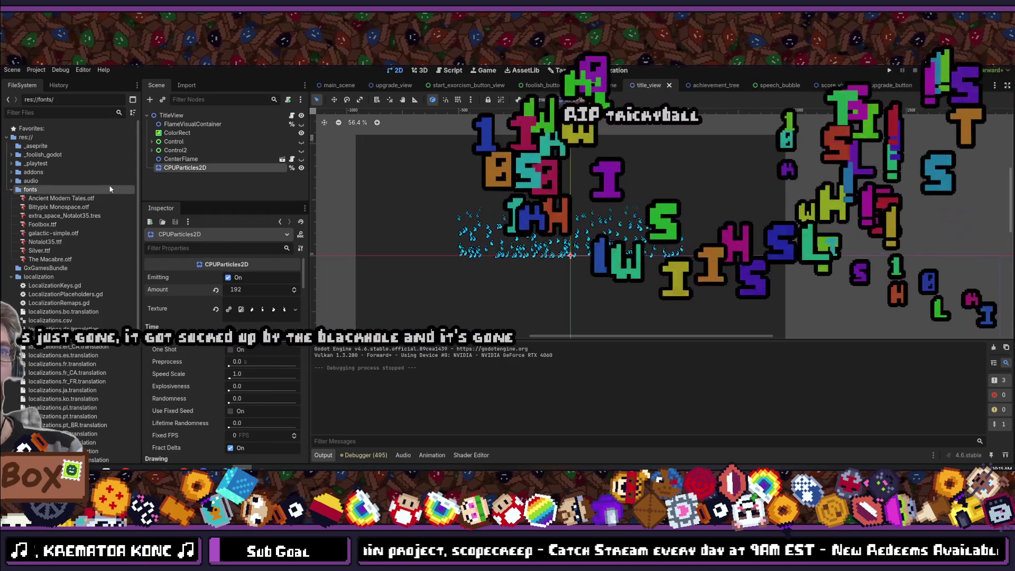
- Double the particle Amount to 384 (192*2), run the scene, and take a screenshot of it
scroll(255, 372, "down", 5)
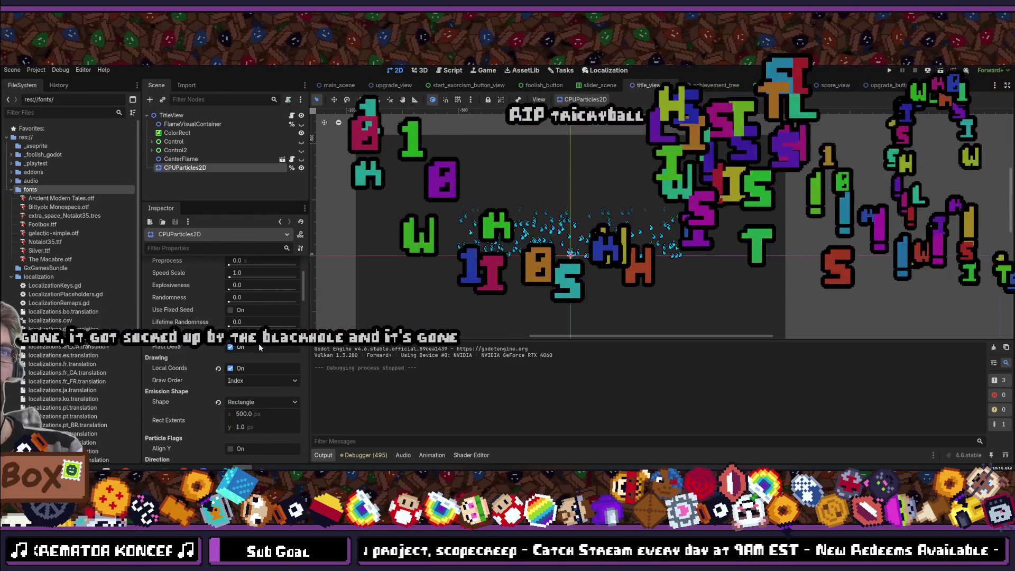
scroll(258, 344, "up", 5)
left_click(253, 287)
type("192*2")
key("Return")
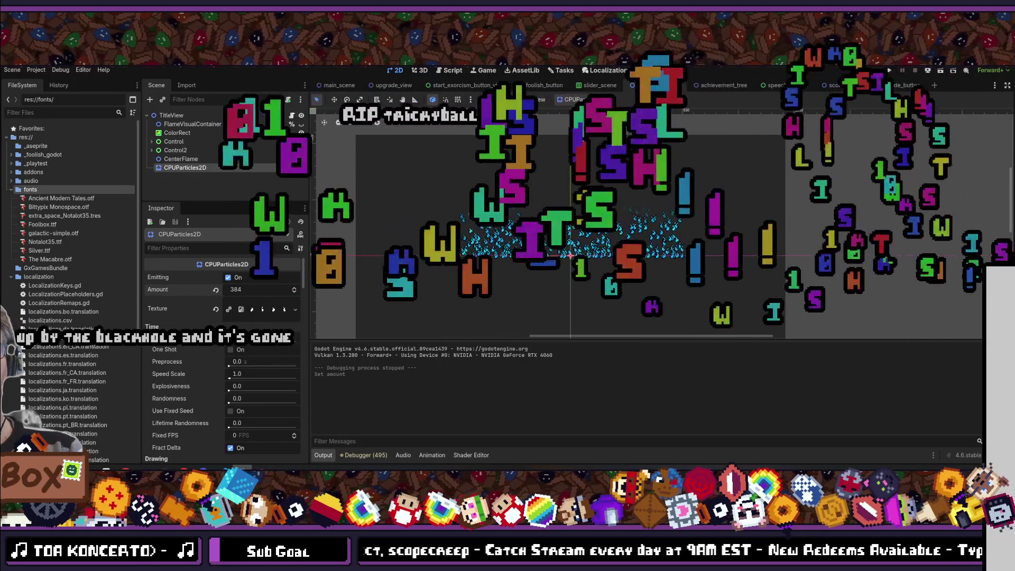
left_click(889, 70)
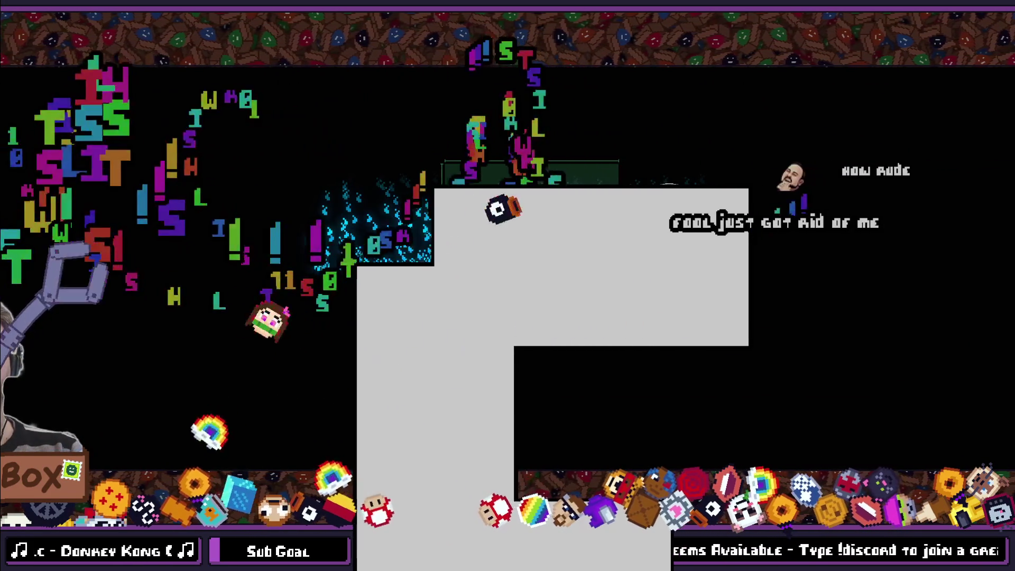
key("Print")
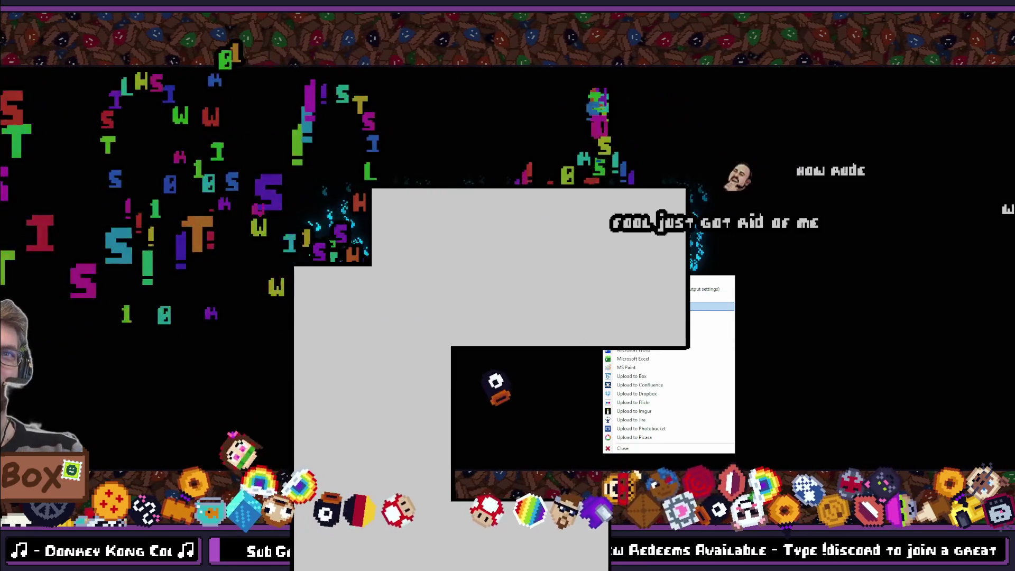
- Dismiss the Greenshot menu and close the running game window
key("Escape")
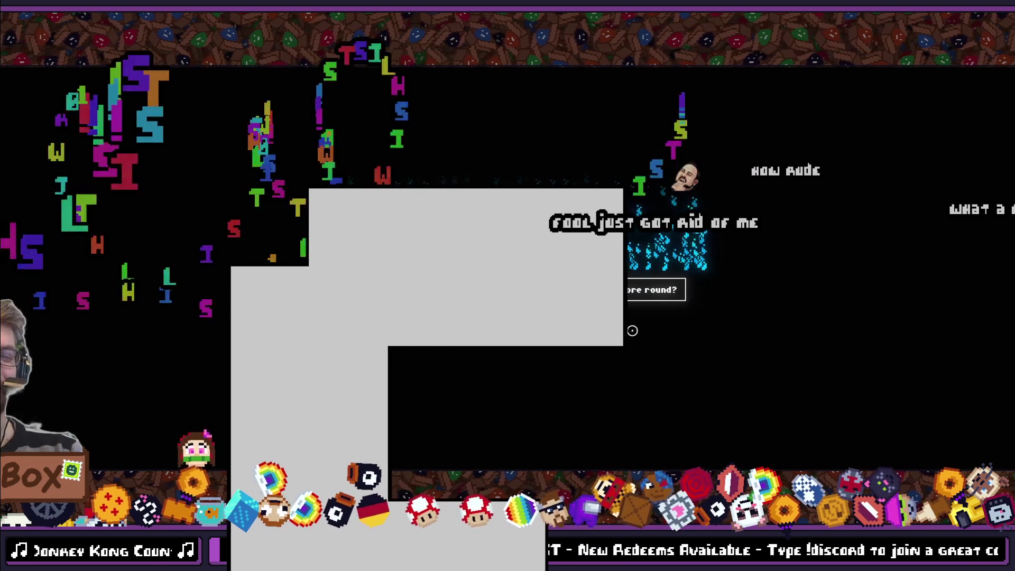
left_click(862, 68)
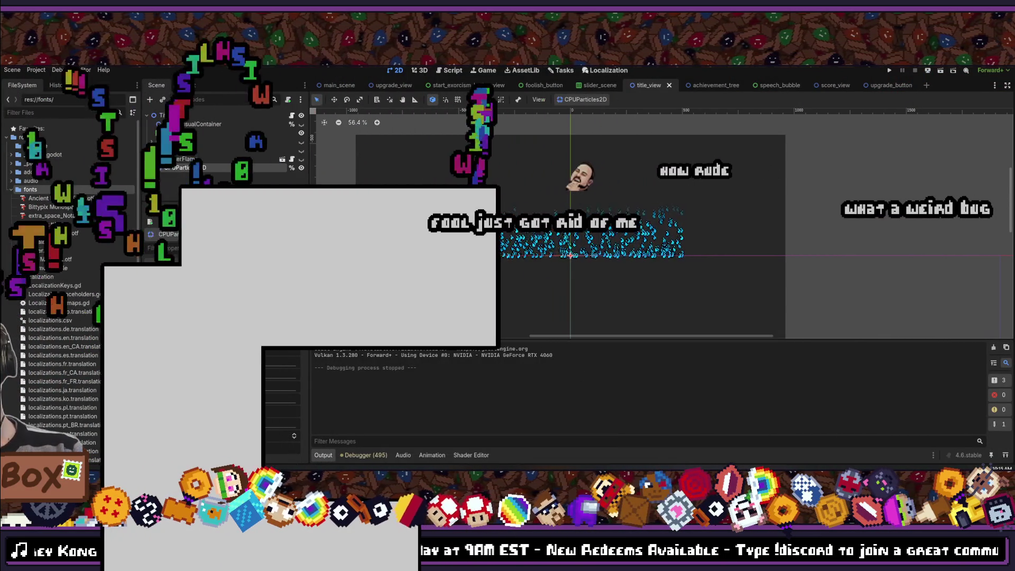
key("alt+Tab")
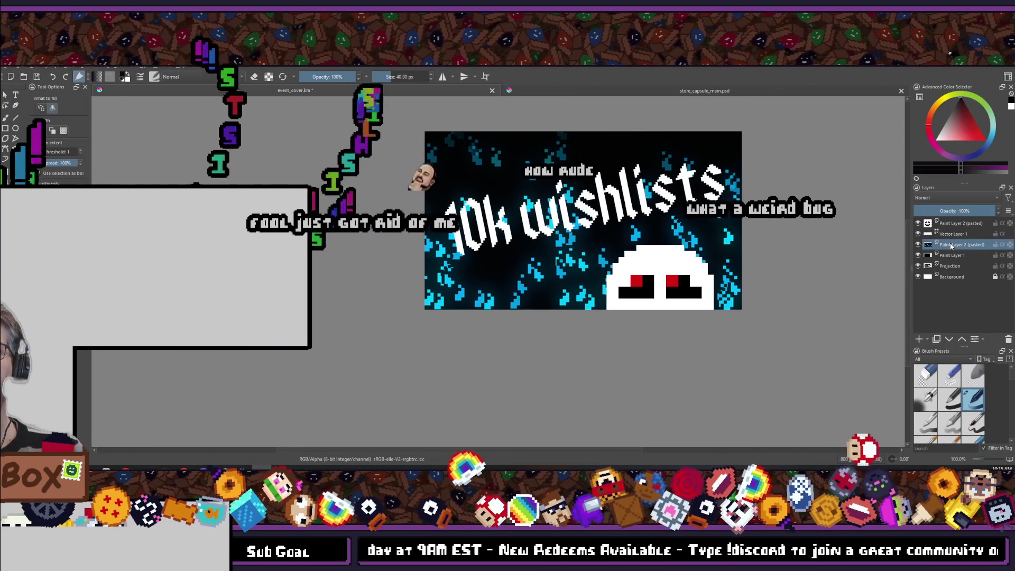
- Replace the old flame layer with the denser capture, scaled and moved to fill the canvas
key("shift+Delete")
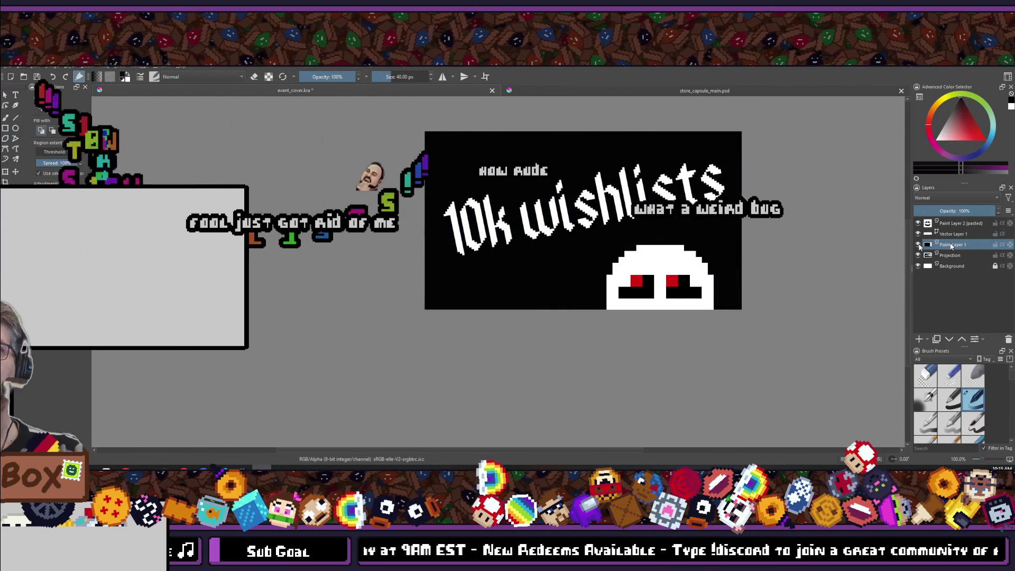
key("ctrl+z")
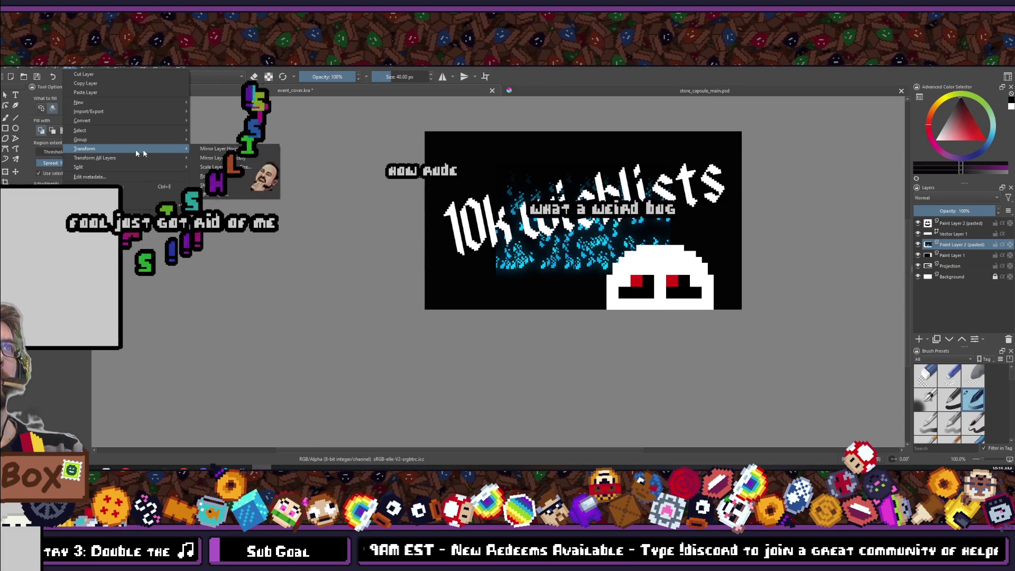
left_click(238, 168)
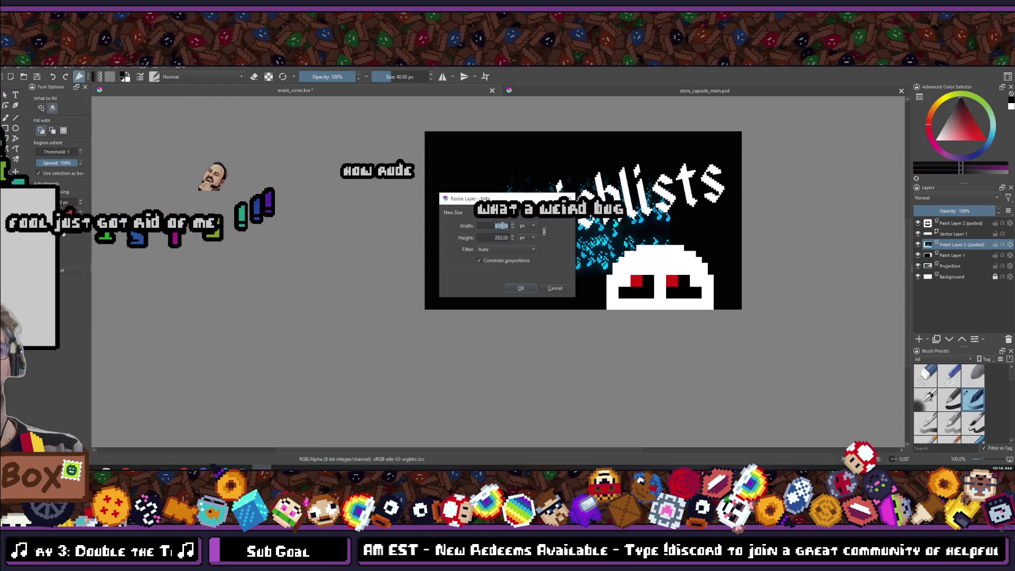
key("Return")
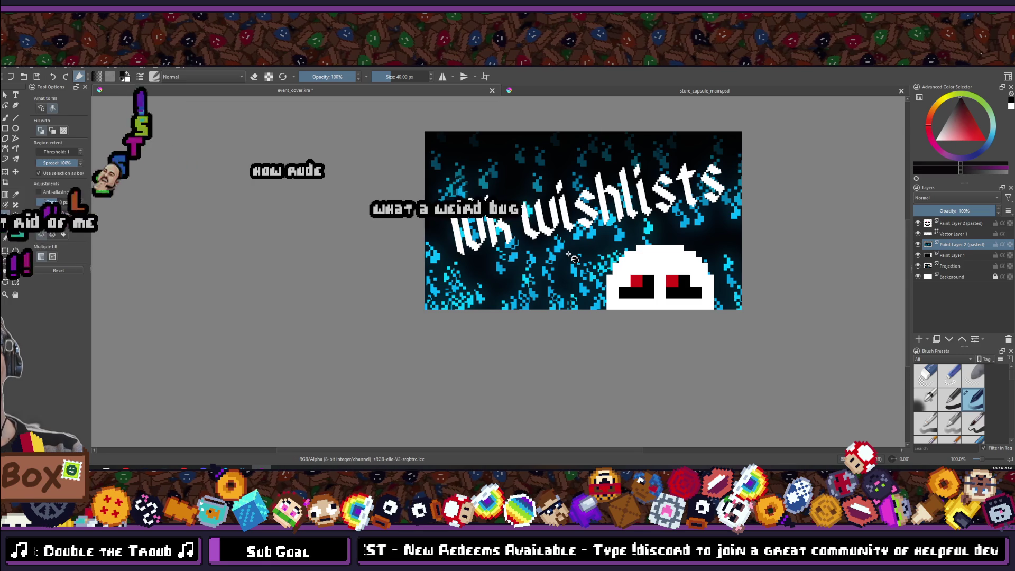
mouse_move(555, 250)
left_mouse_down()
mouse_move(570, 259)
mouse_move(546, 258)
left_mouse_up()
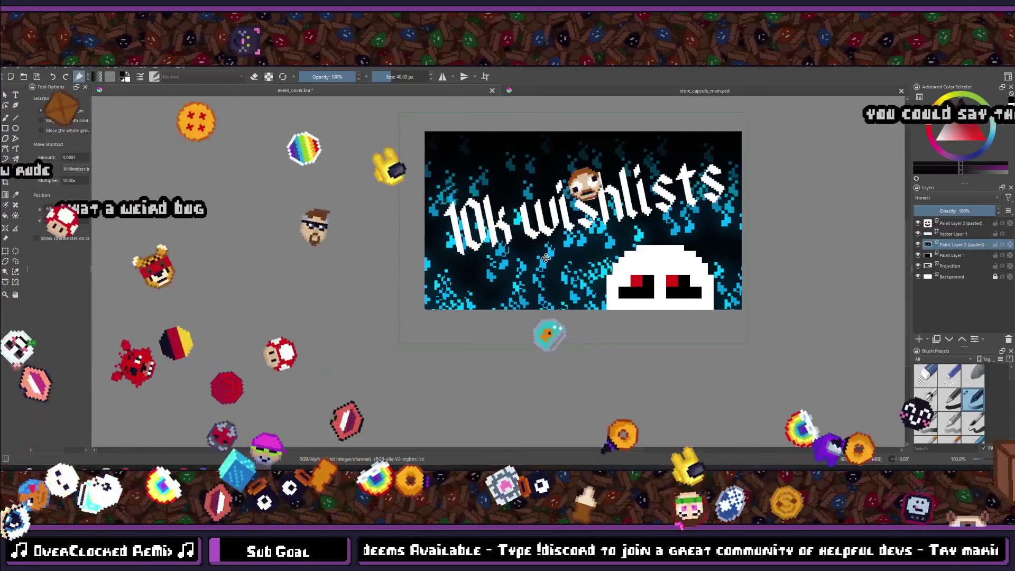
scroll(671, 268, "down", 5)
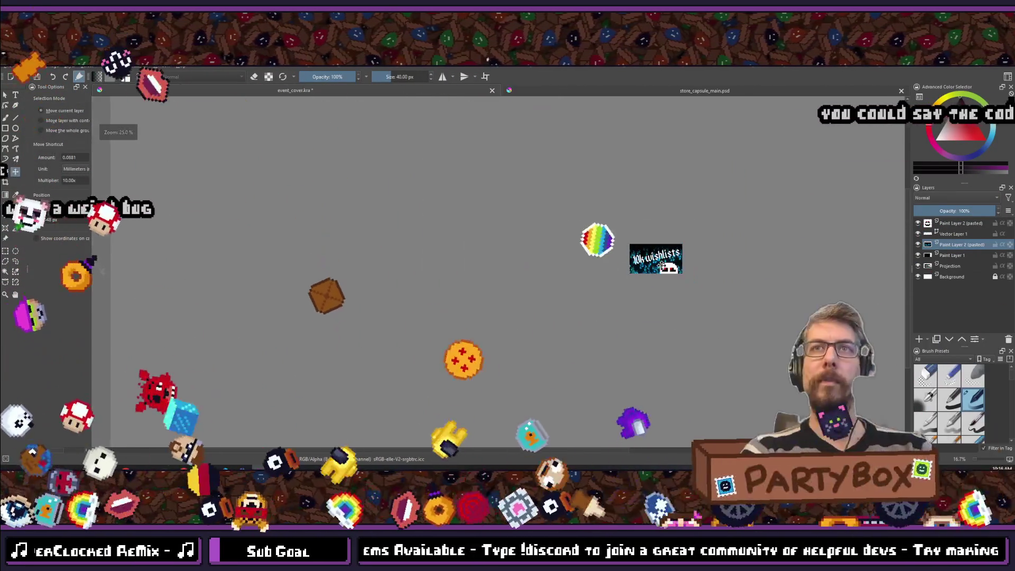
scroll(661, 251, "up", 7)
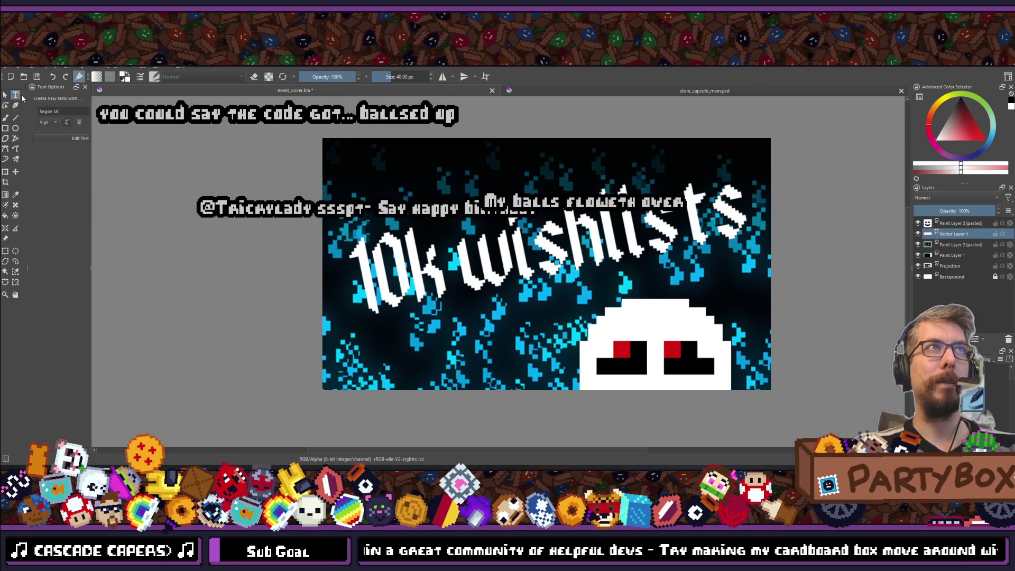
- Open the 10k wishlists text in the text editor to check it, then close without changes
left_click(545, 256)
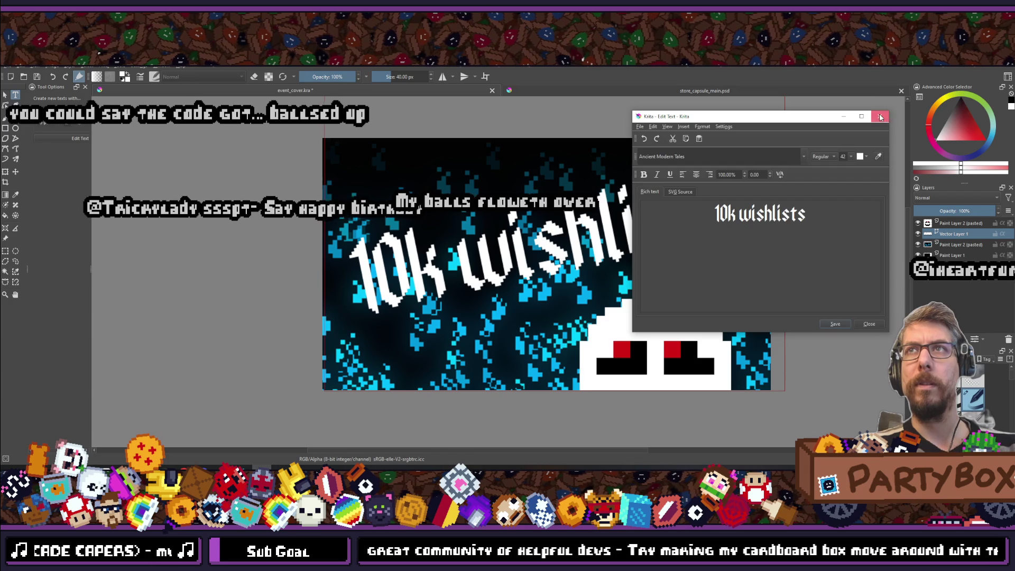
left_click(881, 117)
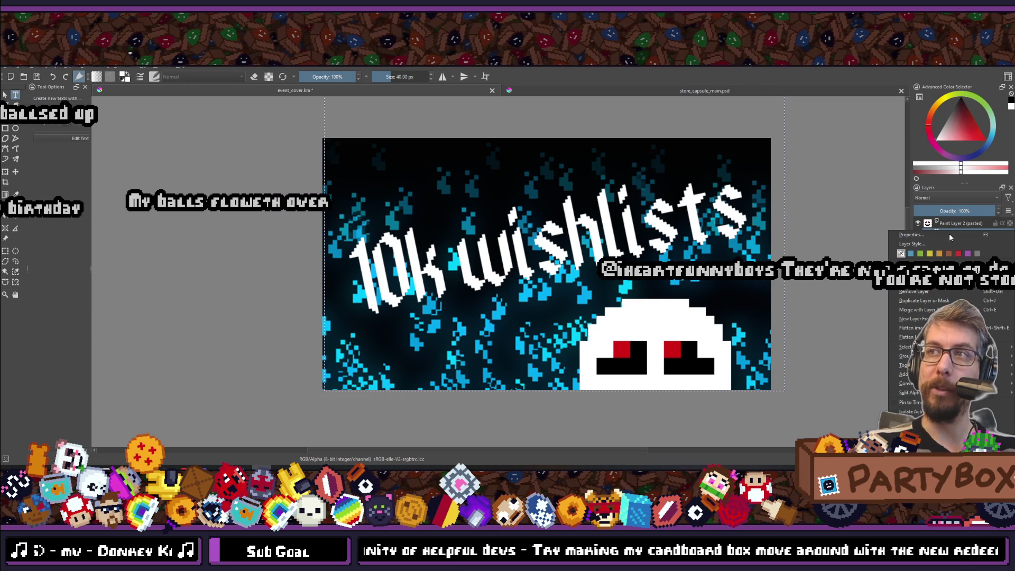
- Add a 10 px black outside stroke at 100% opacity to the 10k wishlists text layer
left_click(913, 244)
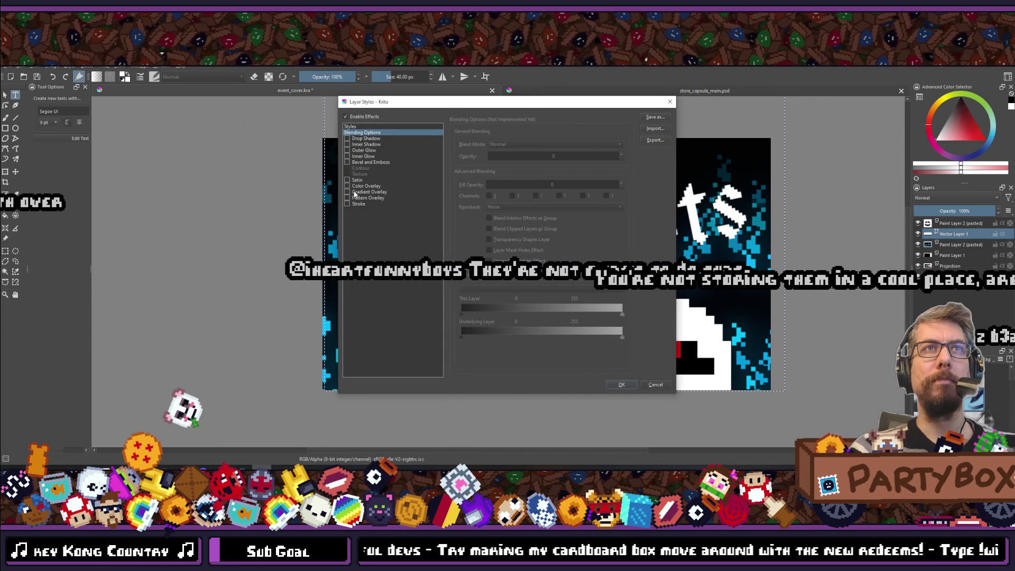
left_click(347, 203)
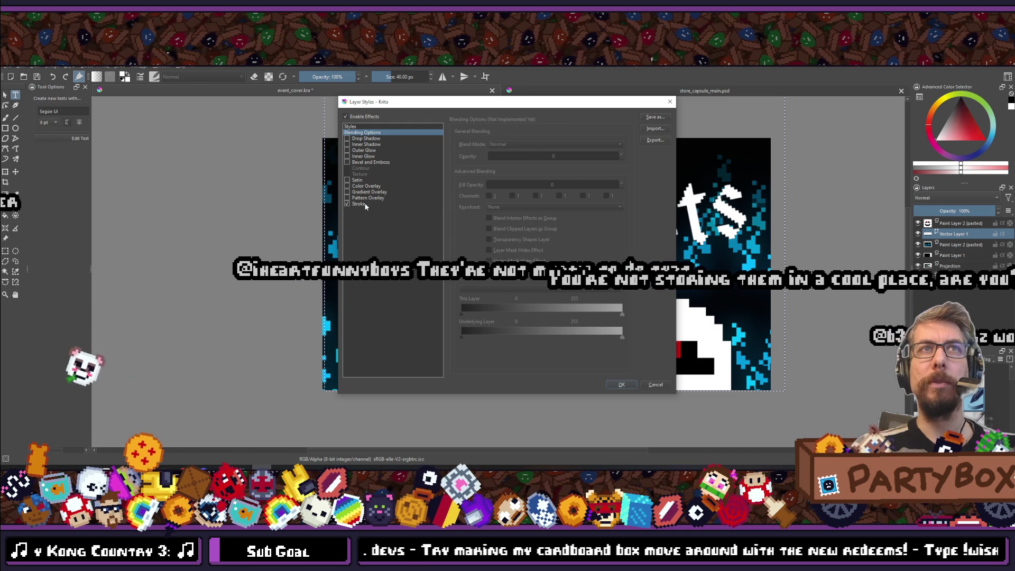
left_click(364, 205)
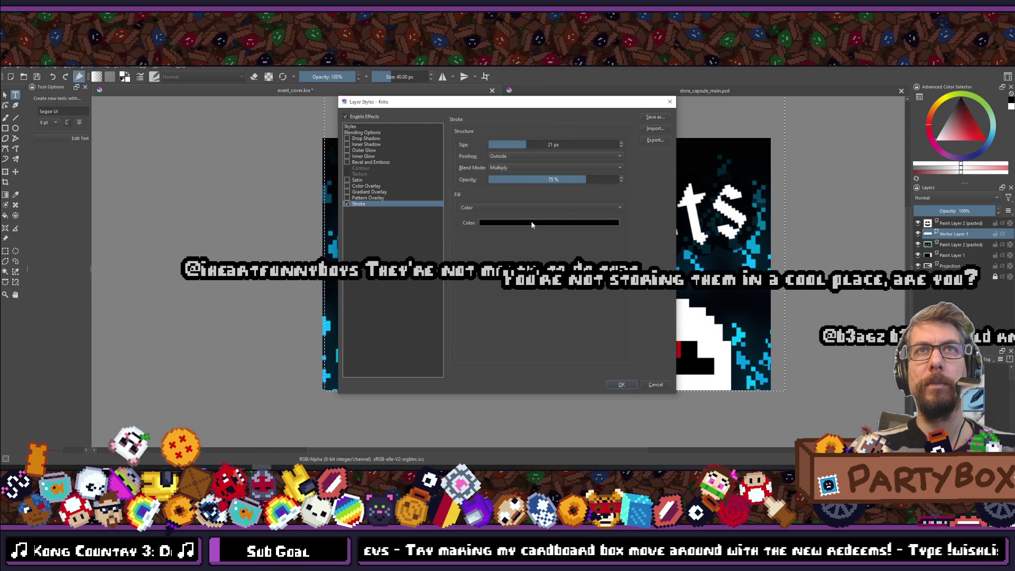
left_click_drag(544, 182, 714, 174)
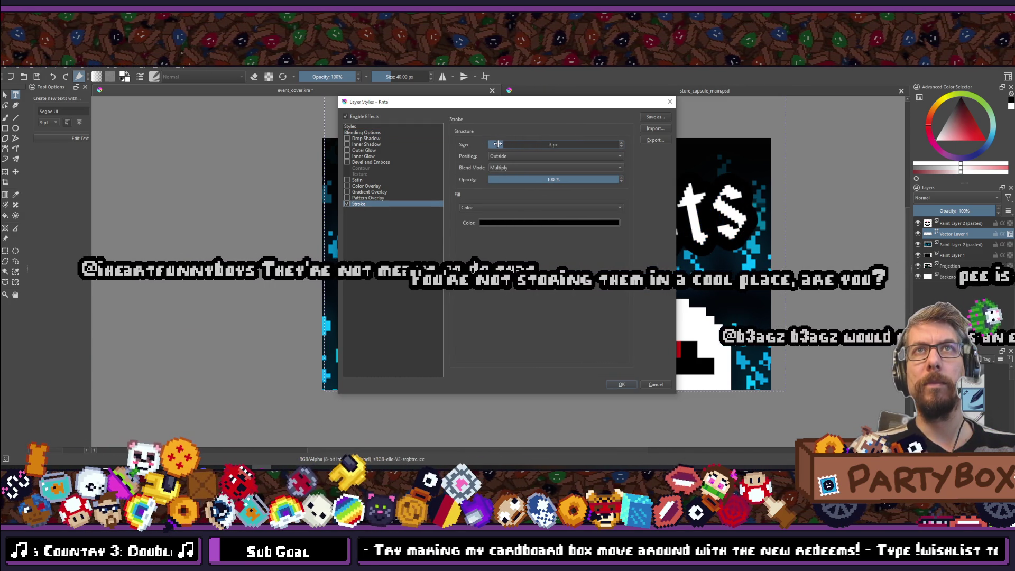
mouse_move(531, 103)
left_mouse_down()
mouse_move(126, 101)
mouse_move(217, 105)
left_mouse_up()
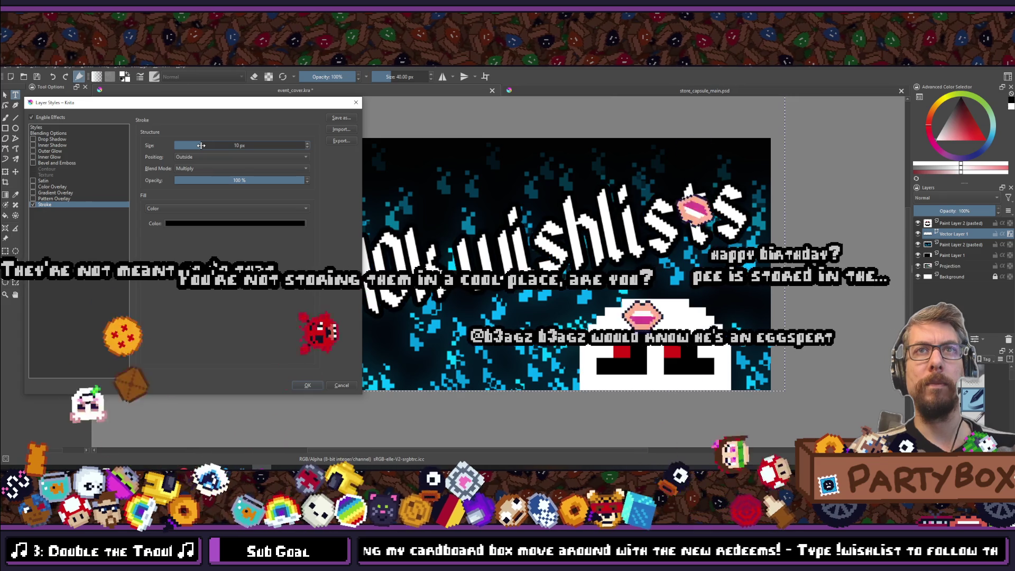
mouse_move(253, 107)
left_mouse_down()
mouse_move(986, 193)
mouse_move(963, 176)
left_mouse_up()
left_click_drag(890, 172, 314, 108)
left_click(436, 401)
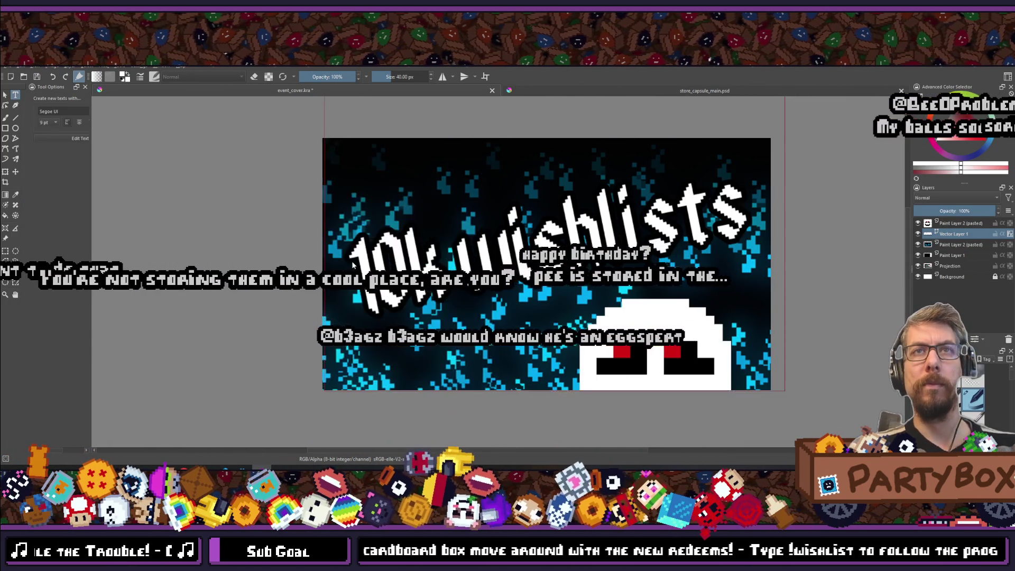
- Reopen the Layer Style settings for the Vector Layer 1 text from its layer context menu
scroll(353, 264, "down", 5)
scroll(395, 233, "up", 5)
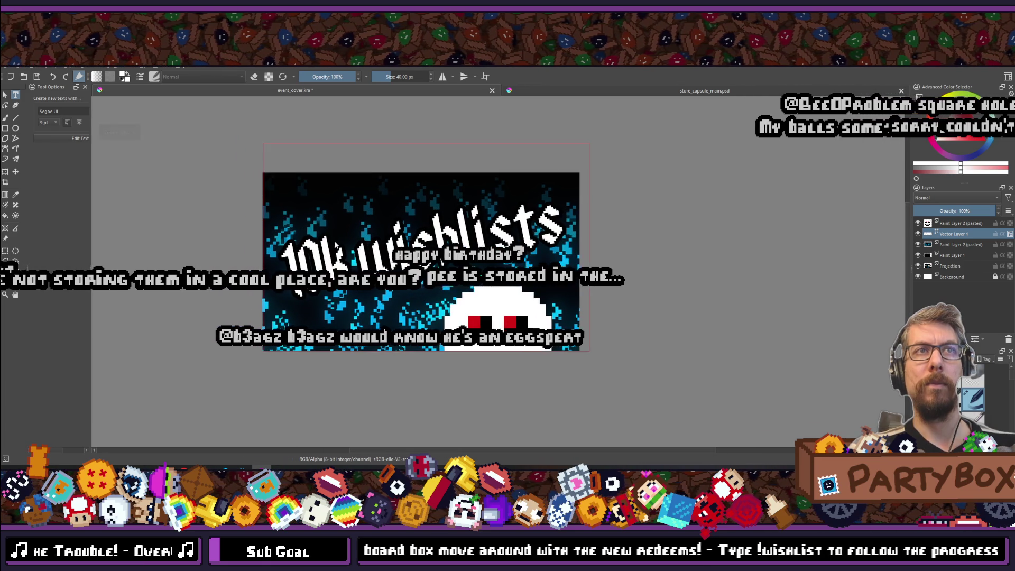
scroll(317, 254, "up", 2)
scroll(318, 259, "down", 3)
scroll(318, 270, "up", 3)
scroll(318, 271, "down", 1)
scroll(317, 271, "up", 1)
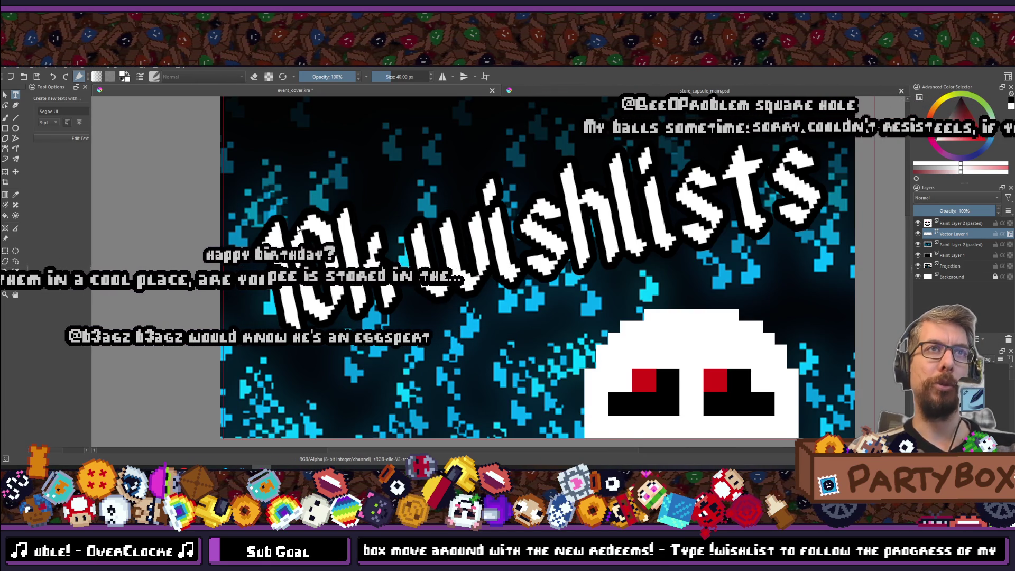
left_click(953, 226)
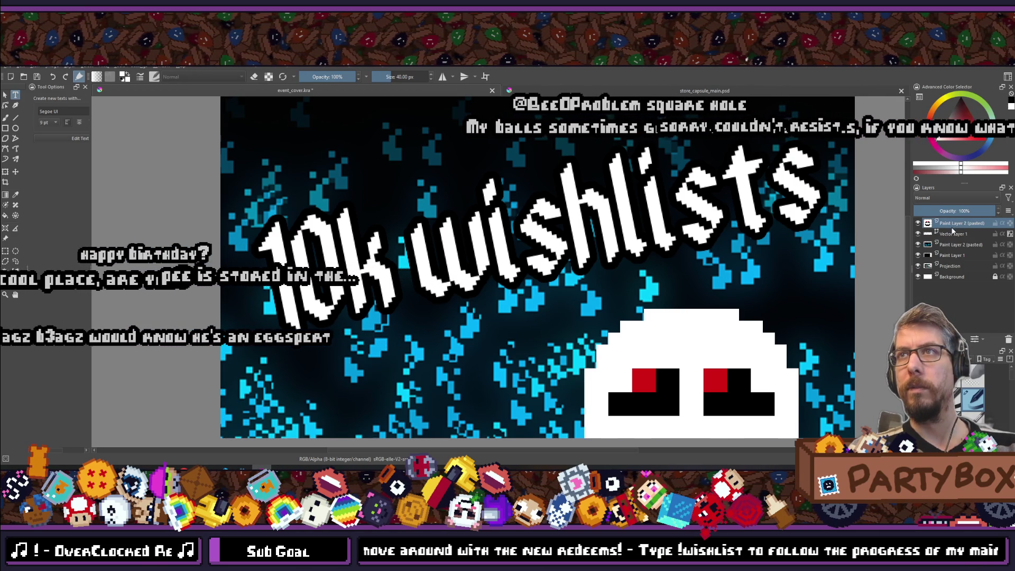
left_click(949, 247)
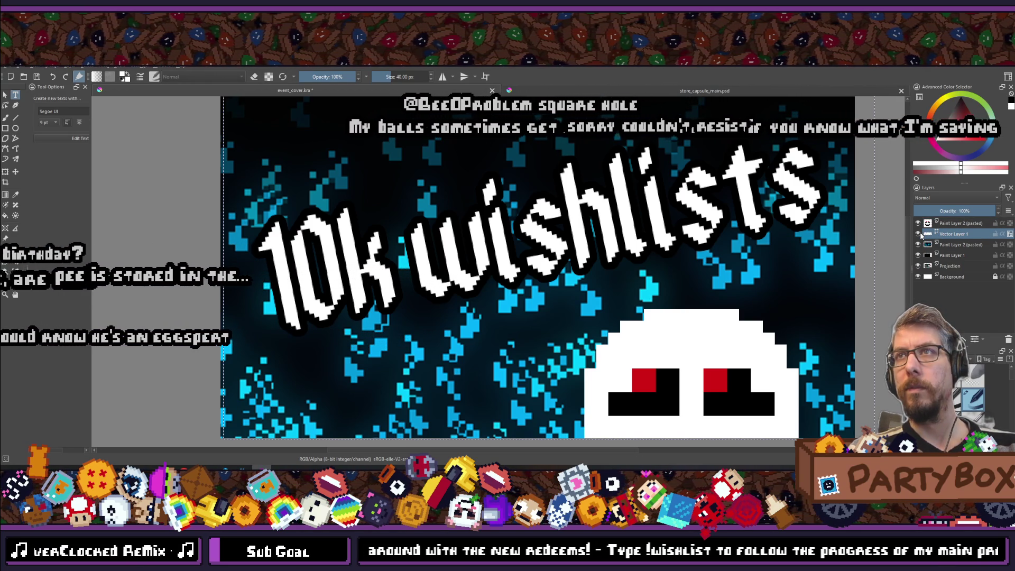
right_click(953, 235)
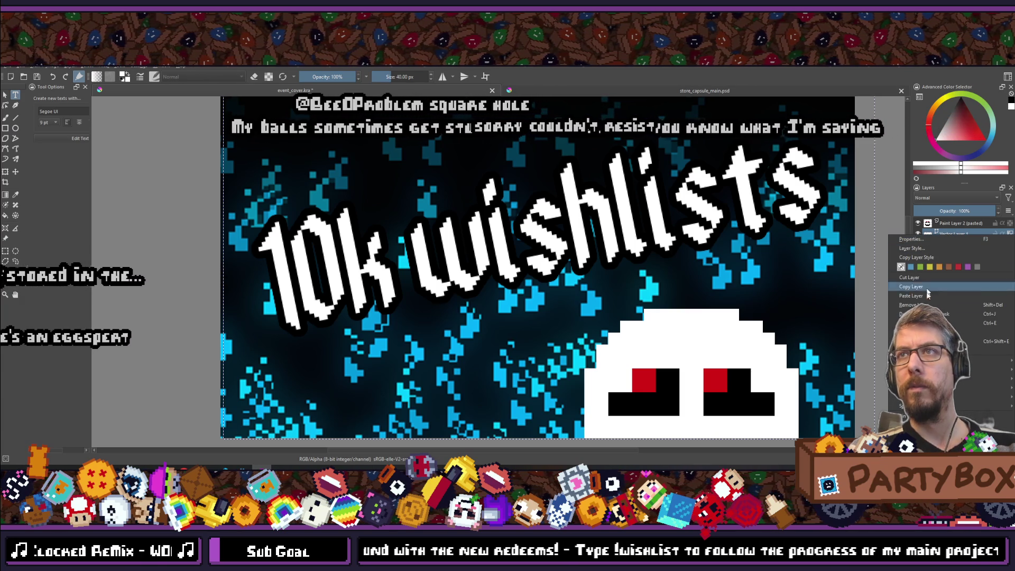
left_click(662, 237)
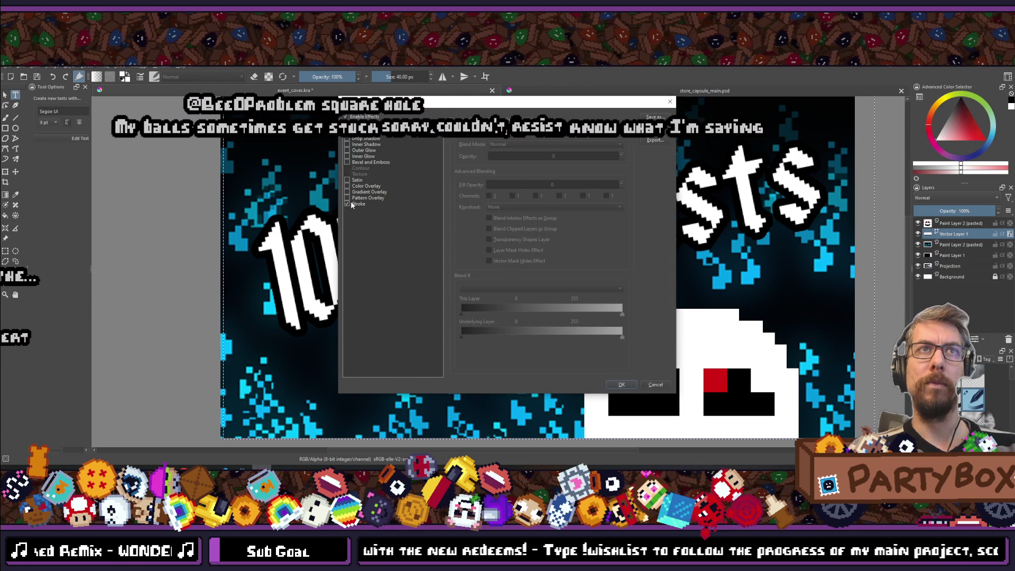
- Give the text an orange Outer Glow, then switch over to VS Code
left_click(358, 204)
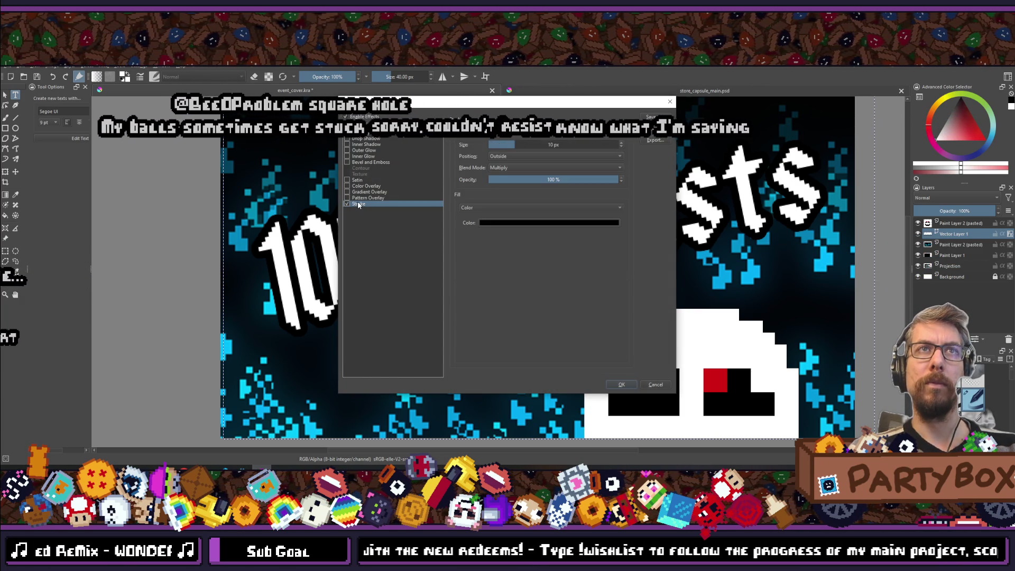
left_click(348, 151)
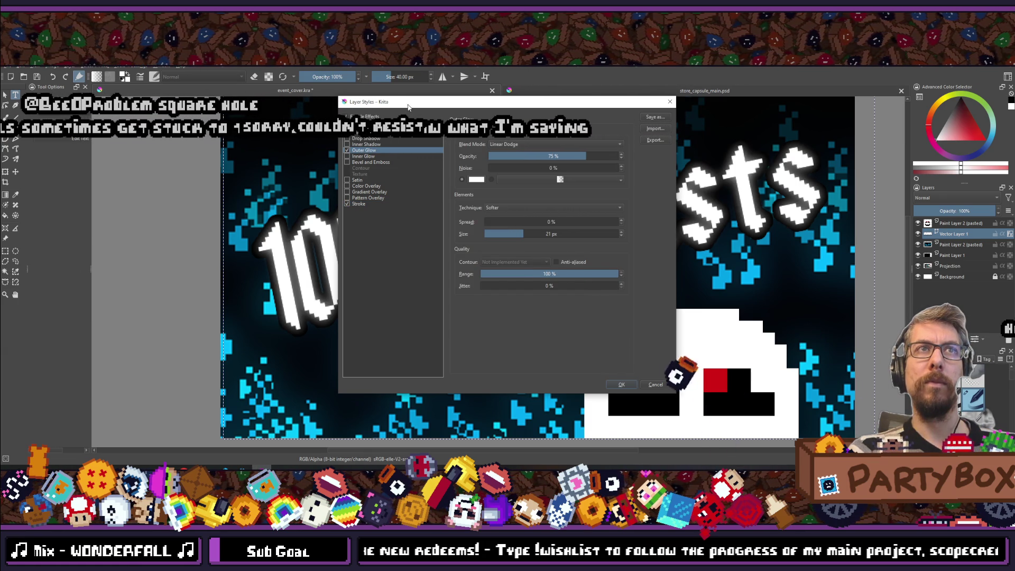
mouse_move(436, 107)
left_mouse_down()
mouse_move(818, 148)
mouse_move(782, 194)
mouse_move(682, 124)
left_mouse_up()
left_click(724, 197)
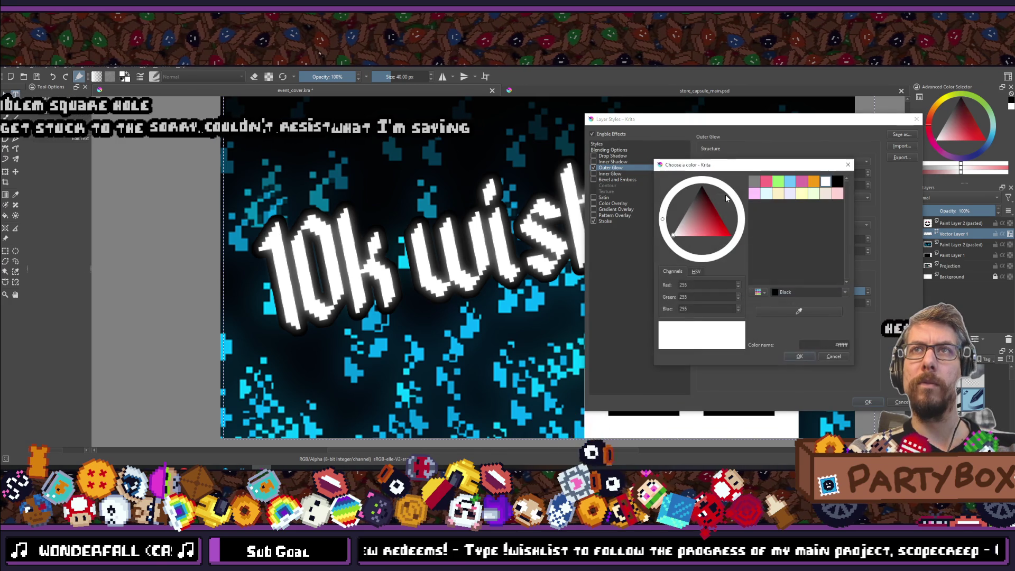
left_click(814, 182)
left_click(805, 357)
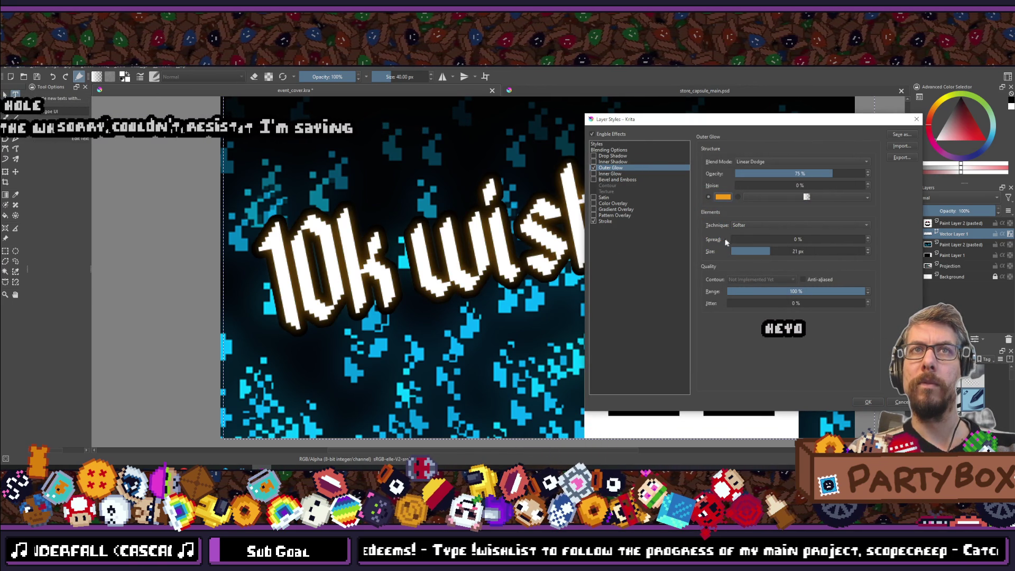
mouse_move(723, 121)
left_mouse_down()
mouse_move(930, 164)
mouse_move(909, 189)
left_mouse_up()
mouse_move(896, 189)
left_mouse_down()
mouse_move(922, 171)
mouse_move(676, 142)
left_mouse_up()
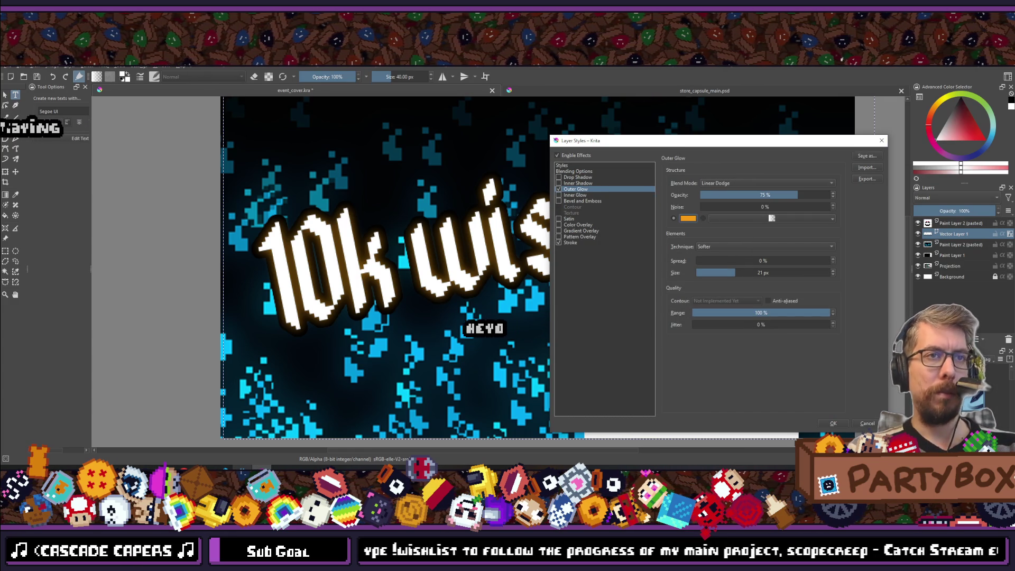
key("alt+Tab")
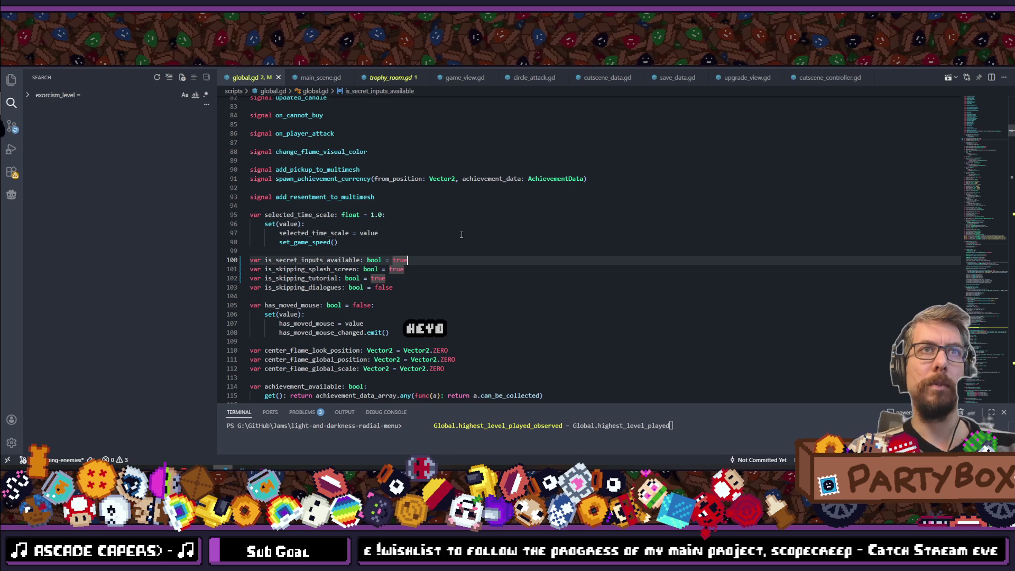
- Select the orange_flame_color value feae34 on line 162 of global.gd, then restore the editor window
left_click(461, 235)
key("ctrl+p")
key("Escape")
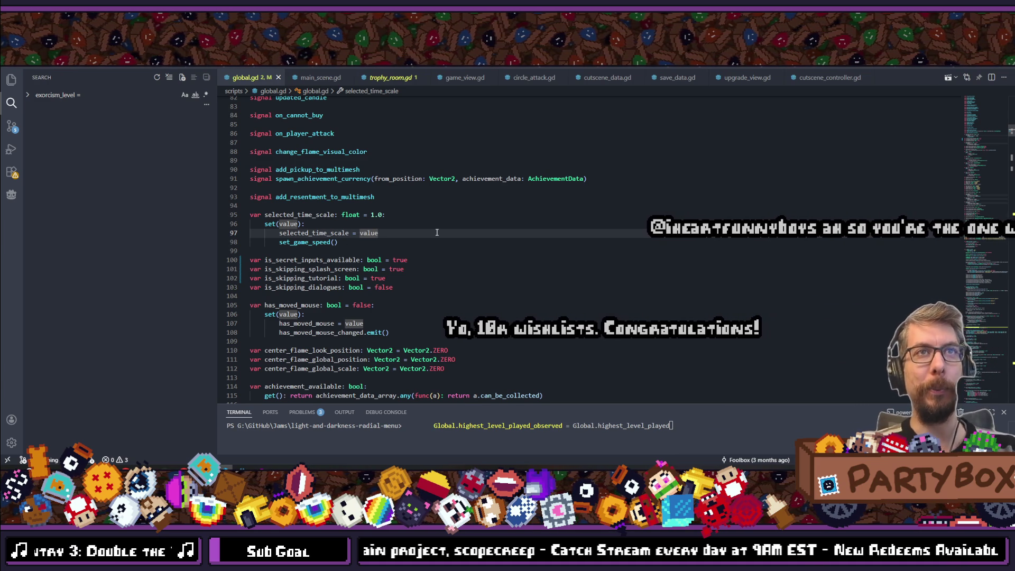
scroll(437, 233, "down", 15)
scroll(437, 234, "down", 3)
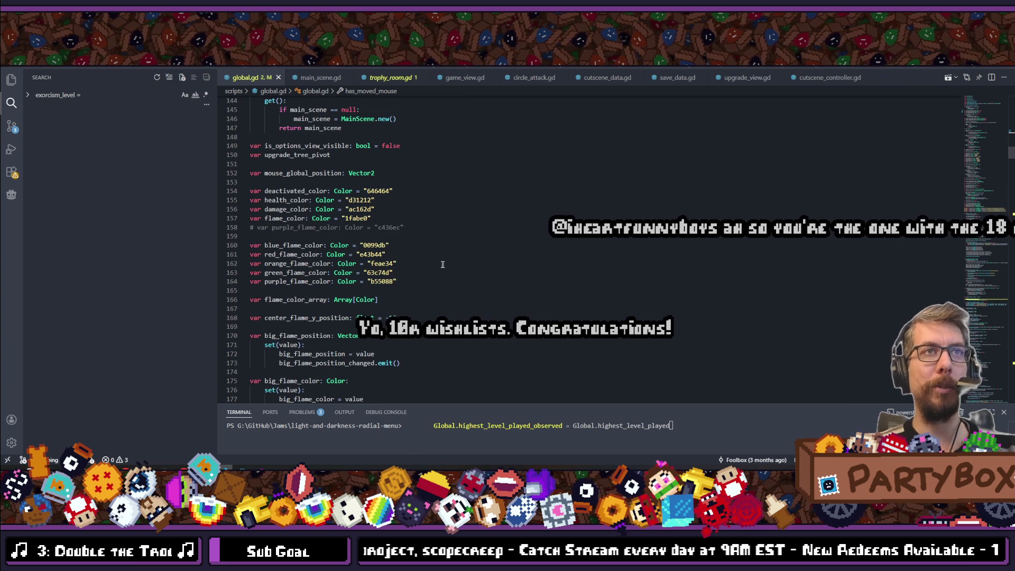
double_click(378, 263)
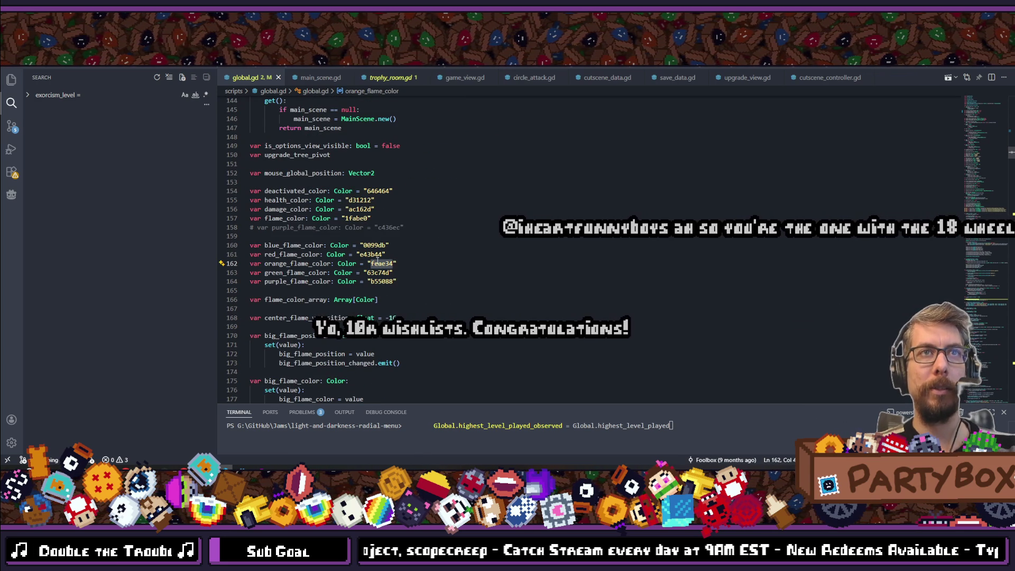
double_click(373, 70)
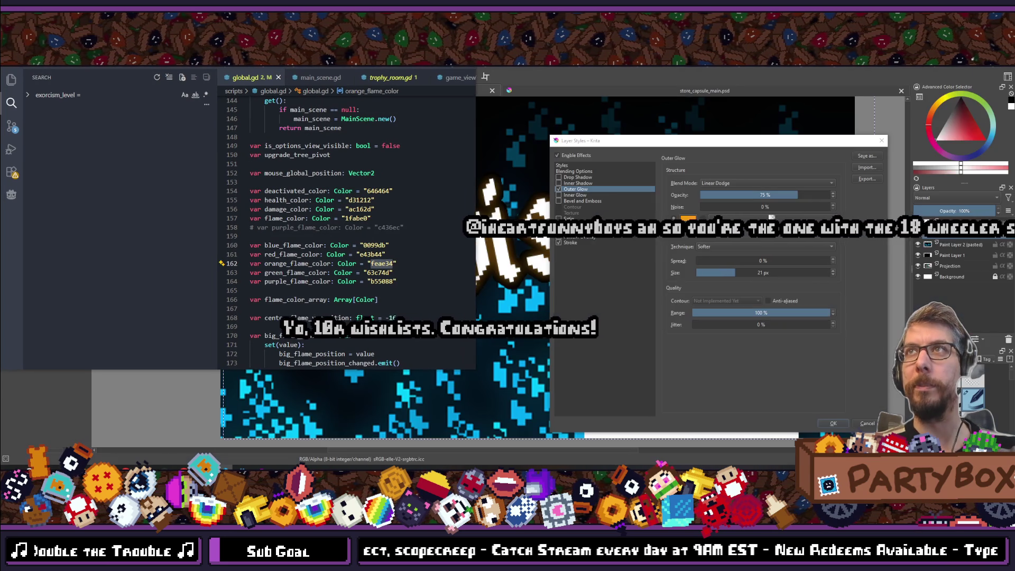
- Minimize VS Code and set the outer glow colour to hex feae34
double_click(373, 69)
key("super+Down")
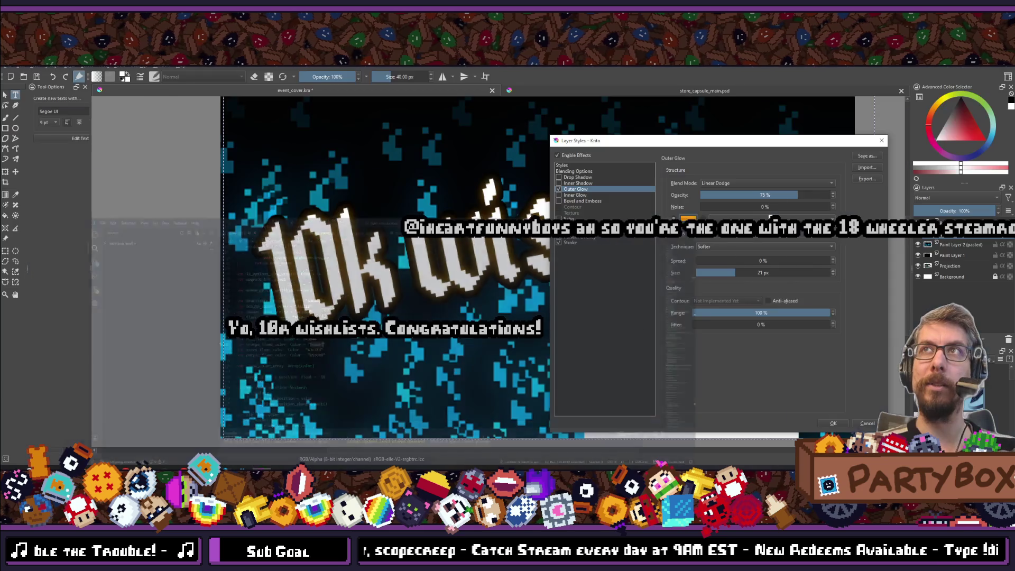
left_click(688, 219)
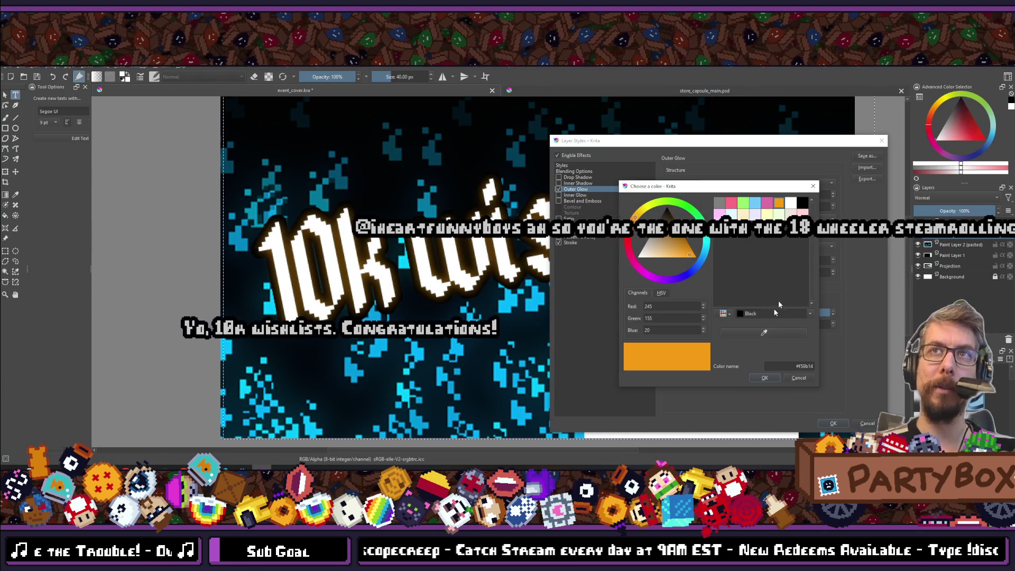
left_click_drag(793, 366, 834, 367)
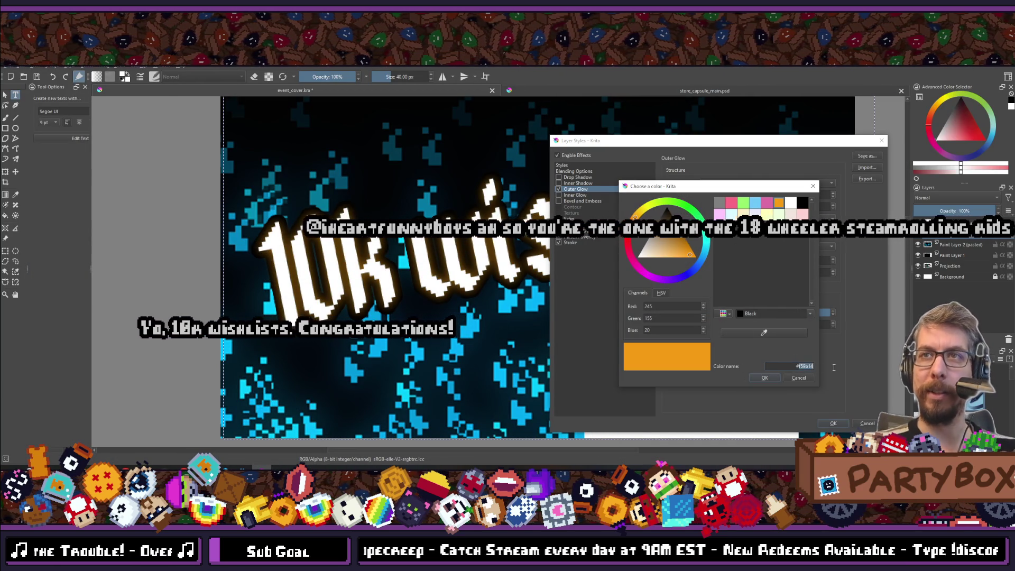
key("Return")
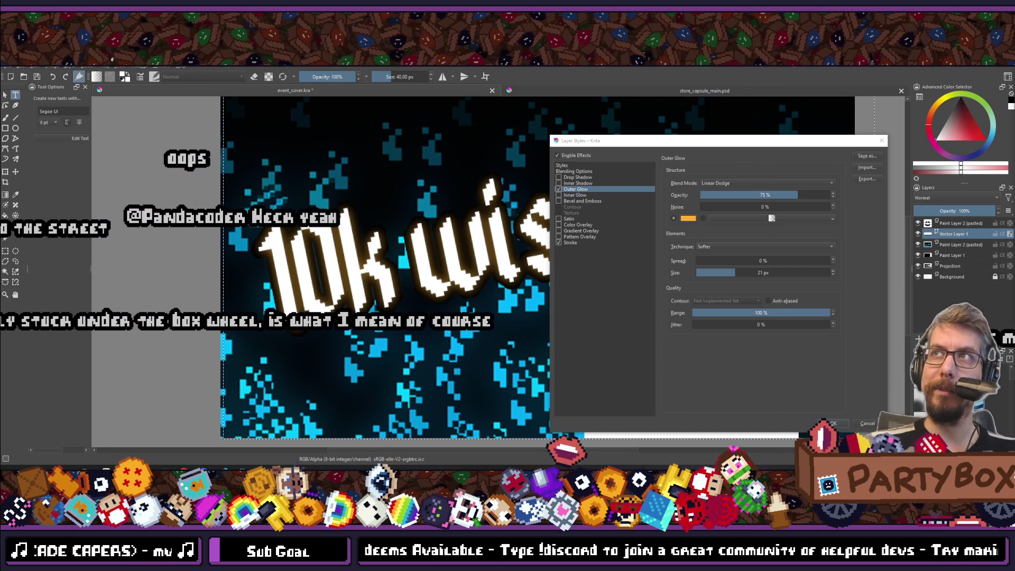
- Confirm the glow colour reads feae34 (254, 174, 52) and apply the layer style
left_click_drag(683, 141, 586, 115)
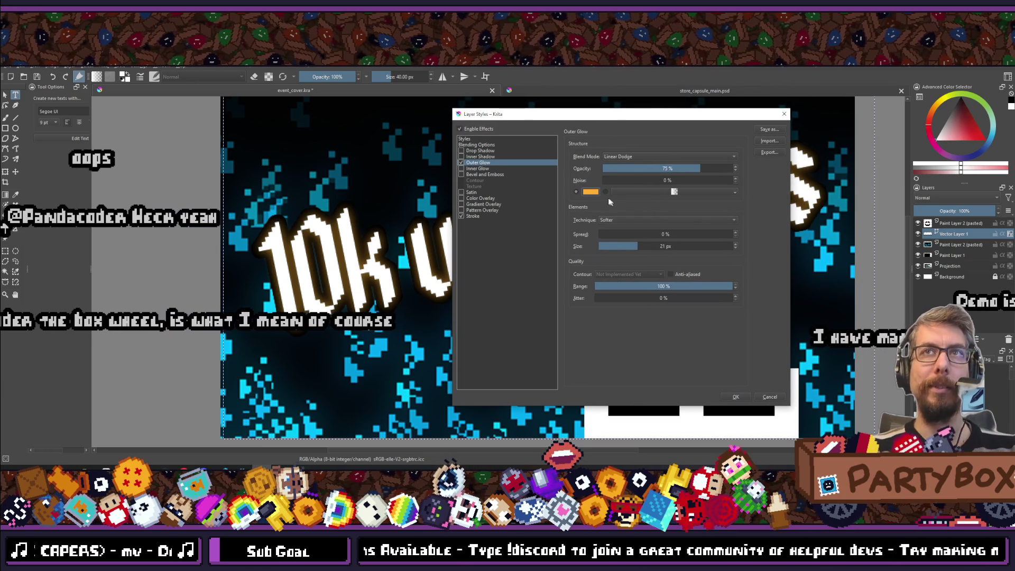
left_click(591, 193)
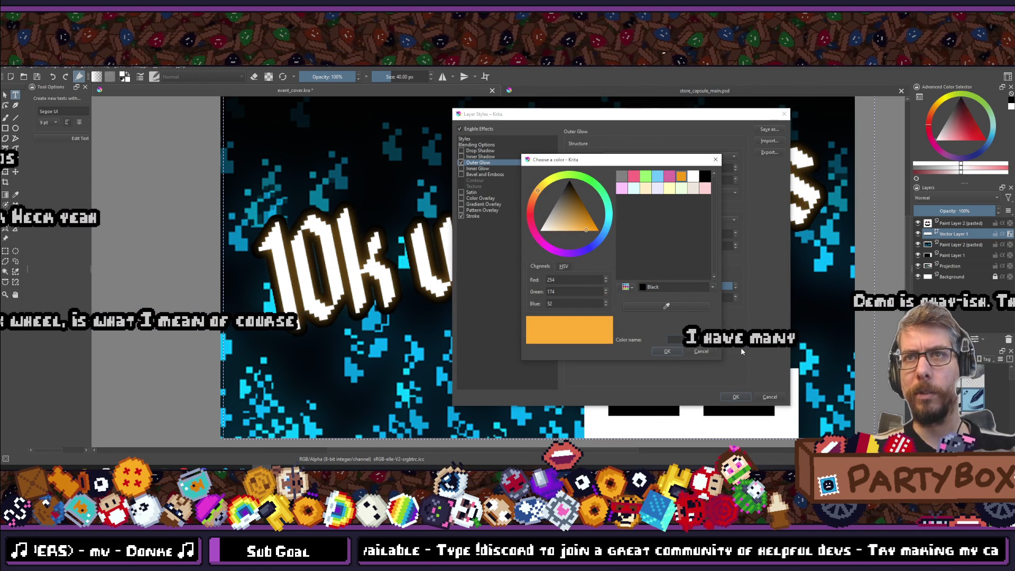
left_click(666, 352)
left_click(736, 397)
scroll(596, 288, "down", 5)
scroll(596, 288, "up", 2)
scroll(596, 288, "up", 4)
scroll(582, 291, "down", 4)
scroll(529, 297, "up", 3)
scroll(509, 300, "down", 1)
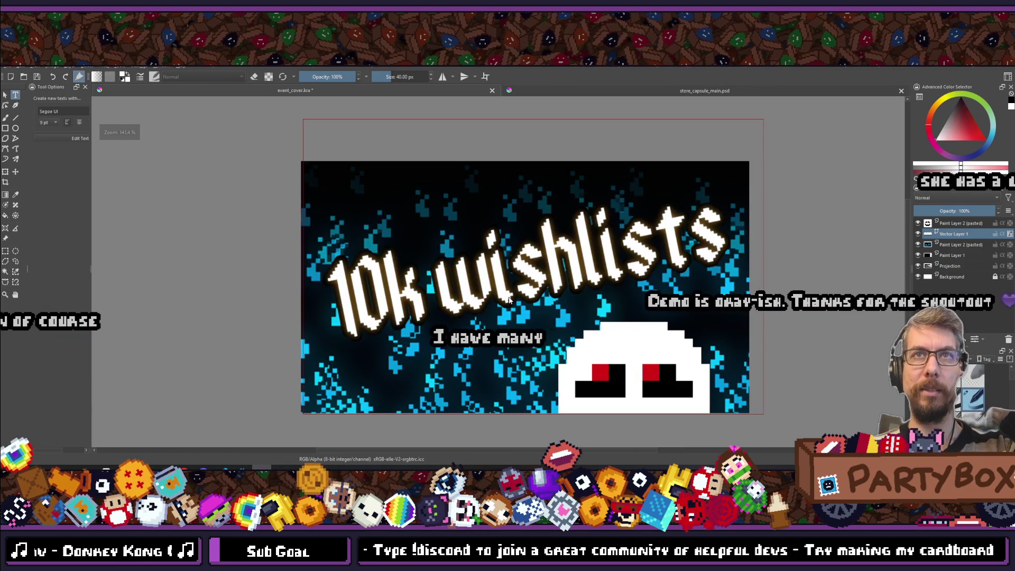
scroll(509, 299, "down", 4)
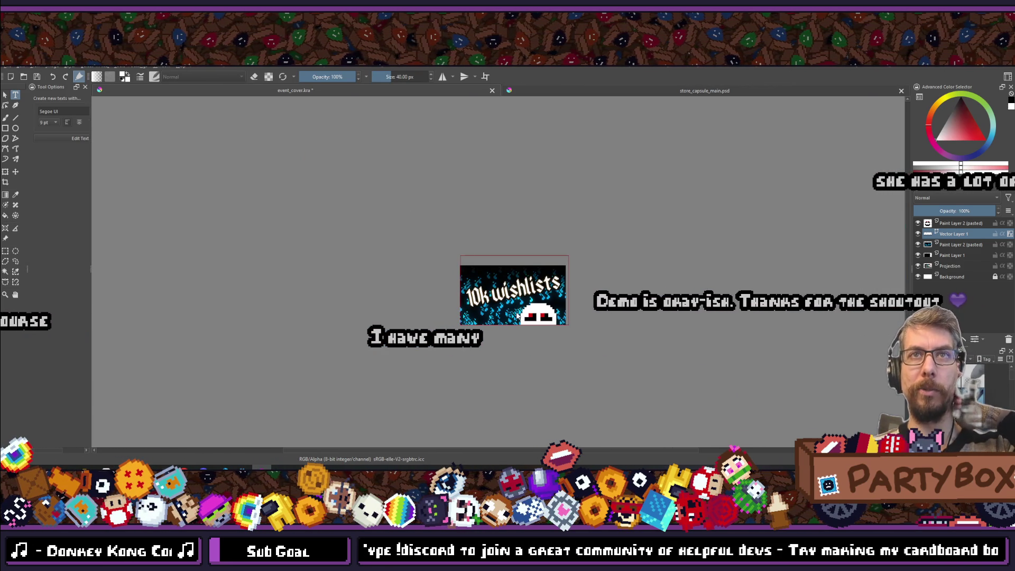
scroll(517, 314, "up", 3)
scroll(446, 266, "down", 4)
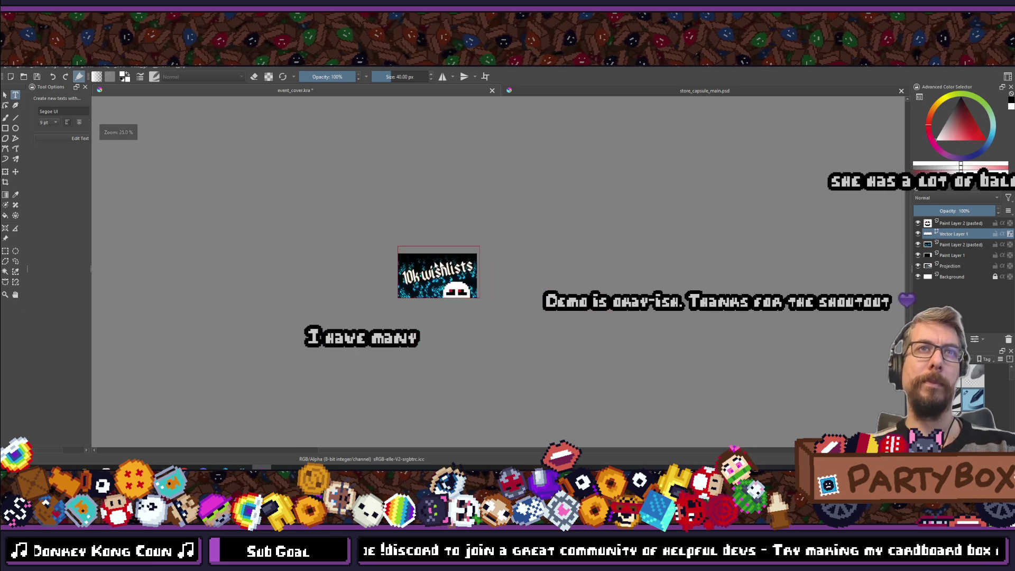
scroll(476, 266, "up", 4)
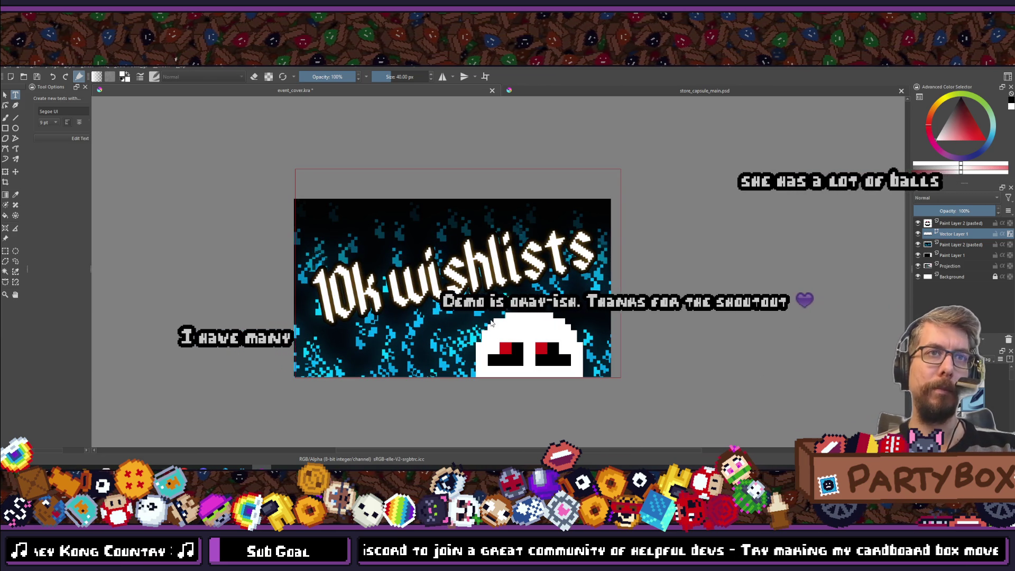
scroll(491, 323, "down", 2)
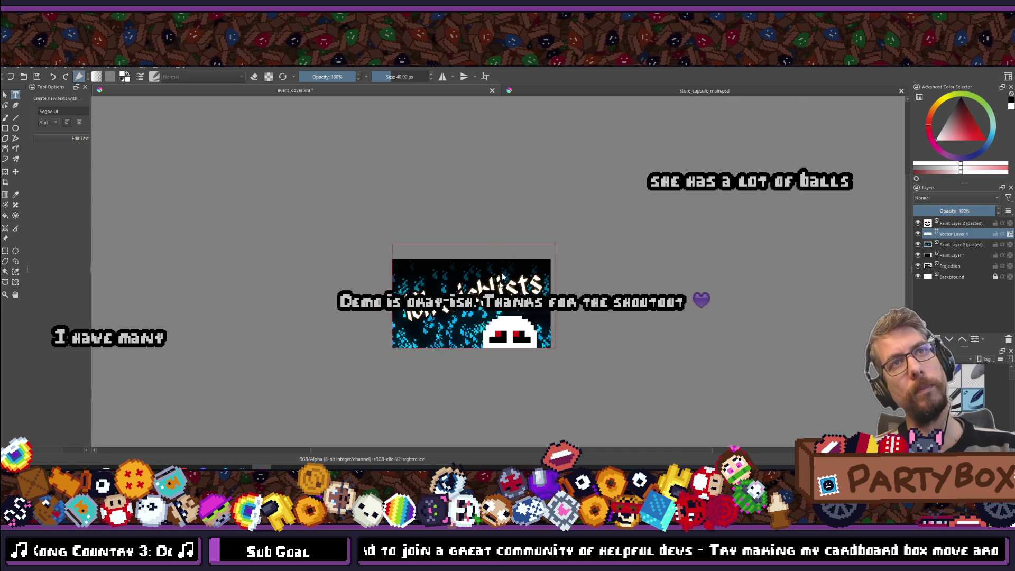
left_click(961, 245)
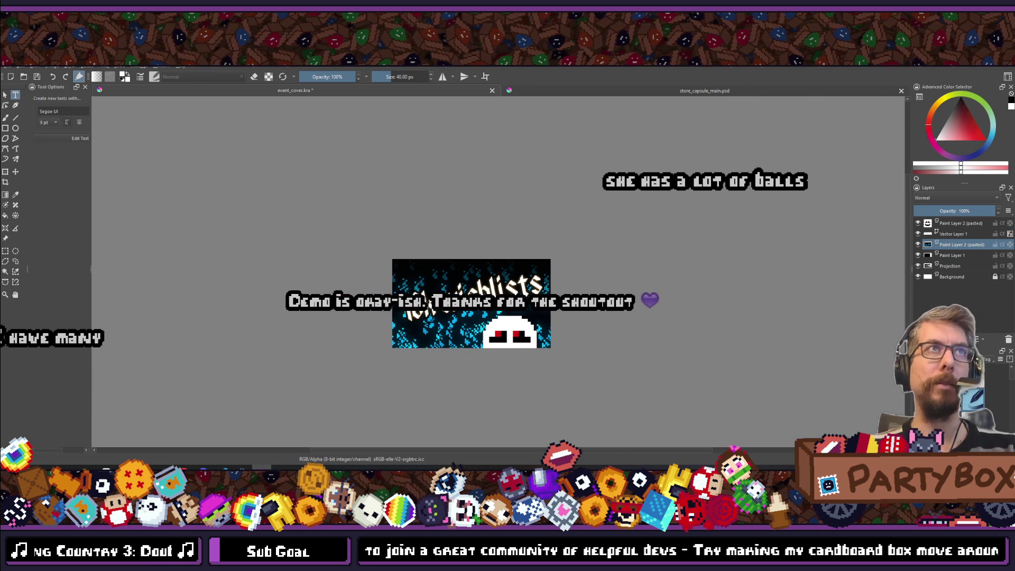
- Scale the pasted flame layer to a new size, shift it left, then undo that move
left_click(69, 67)
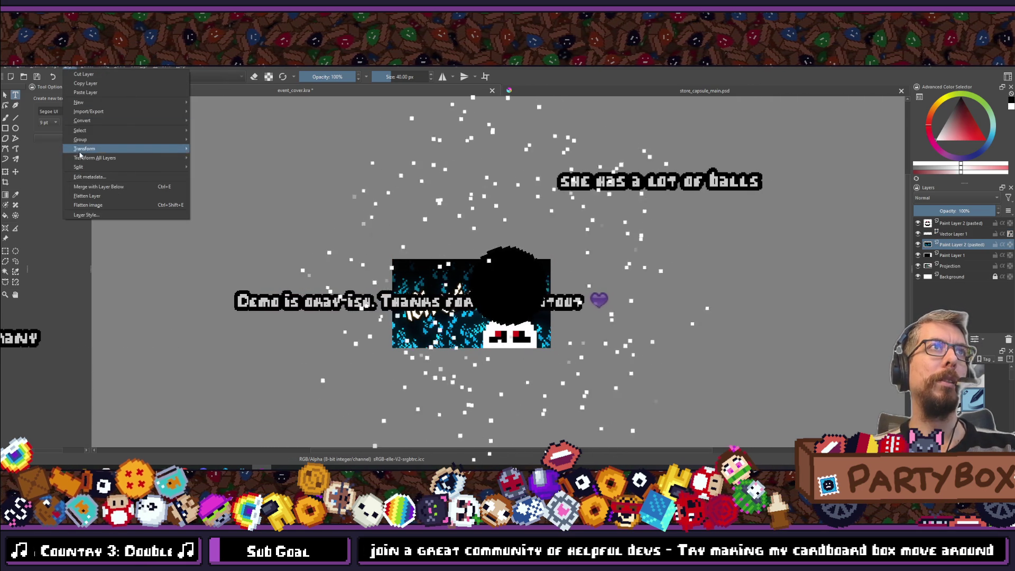
mouse_move(80, 150)
left_click(238, 153)
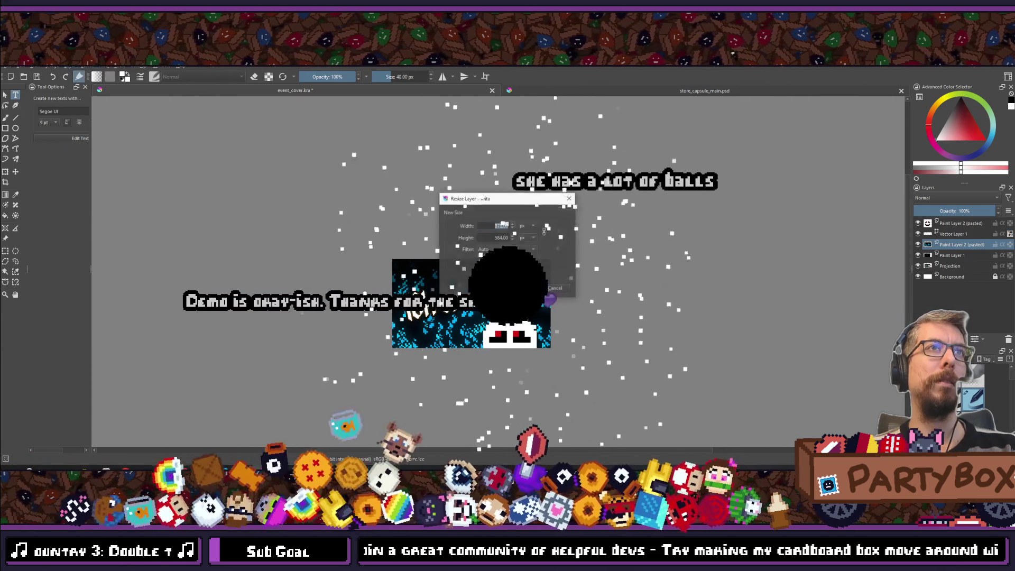
key("Return")
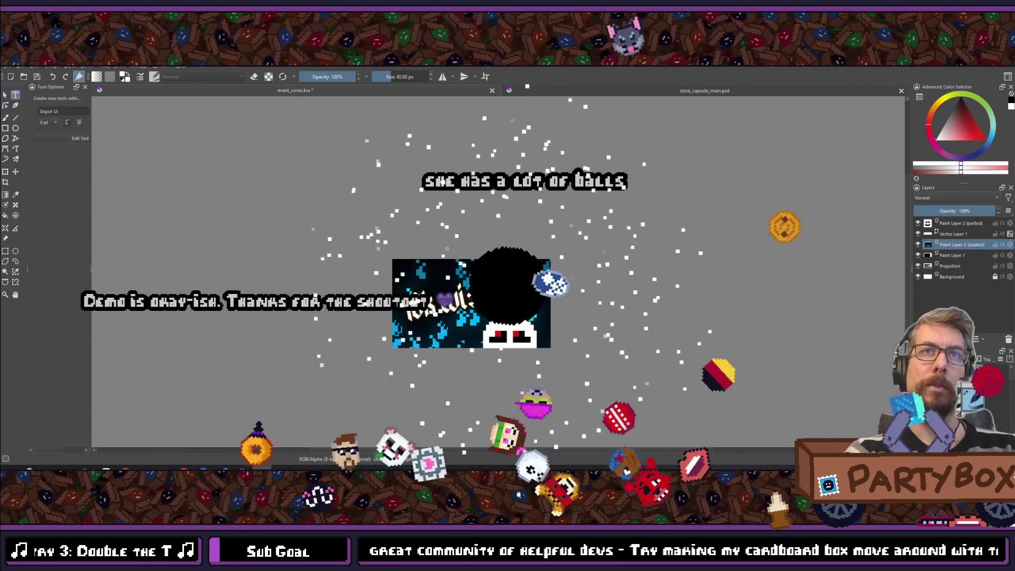
key("t")
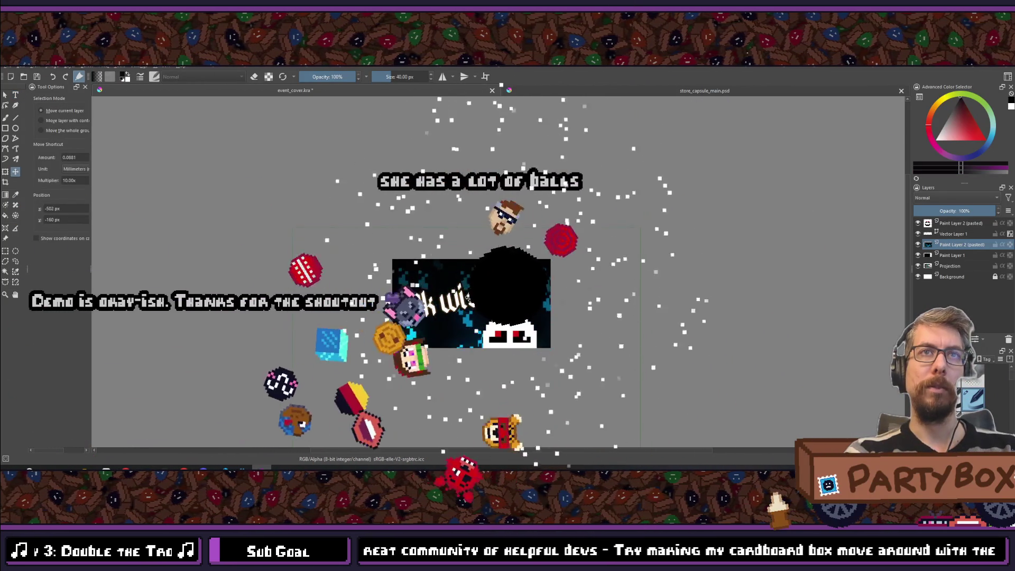
left_click_drag(467, 299, 384, 301)
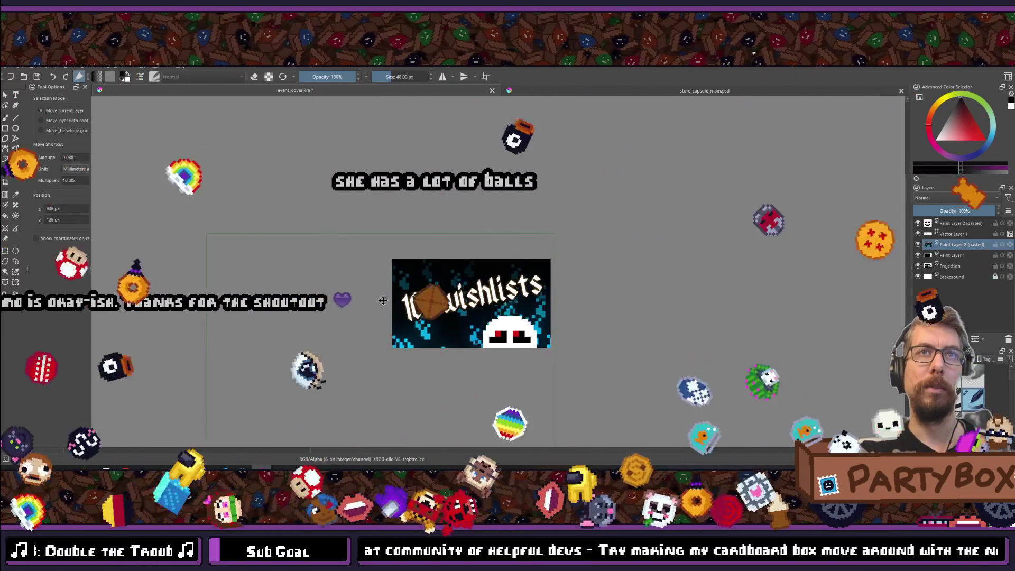
scroll(384, 300, "down", 5)
scroll(384, 300, "up", 6)
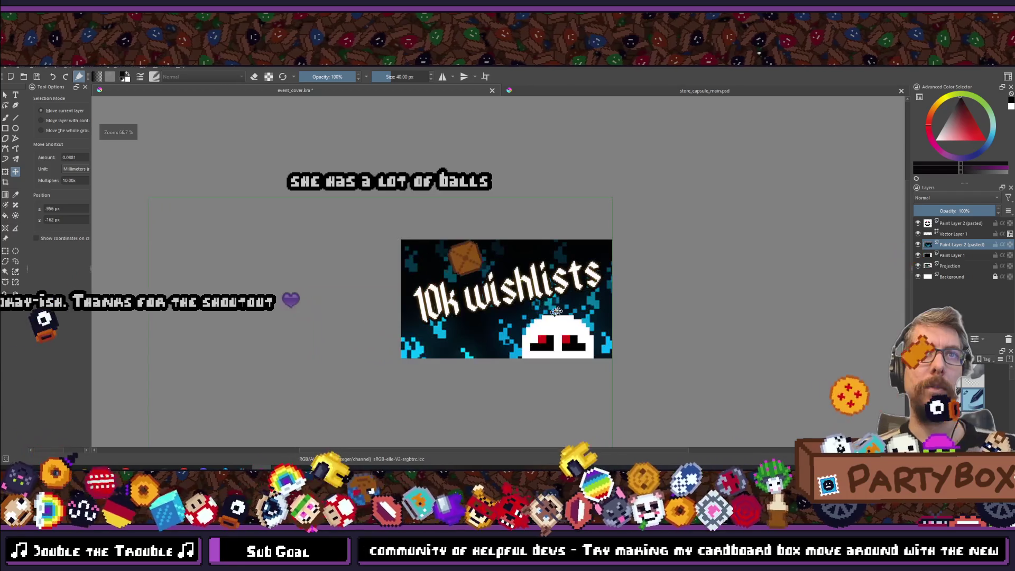
key("ctrl+z")
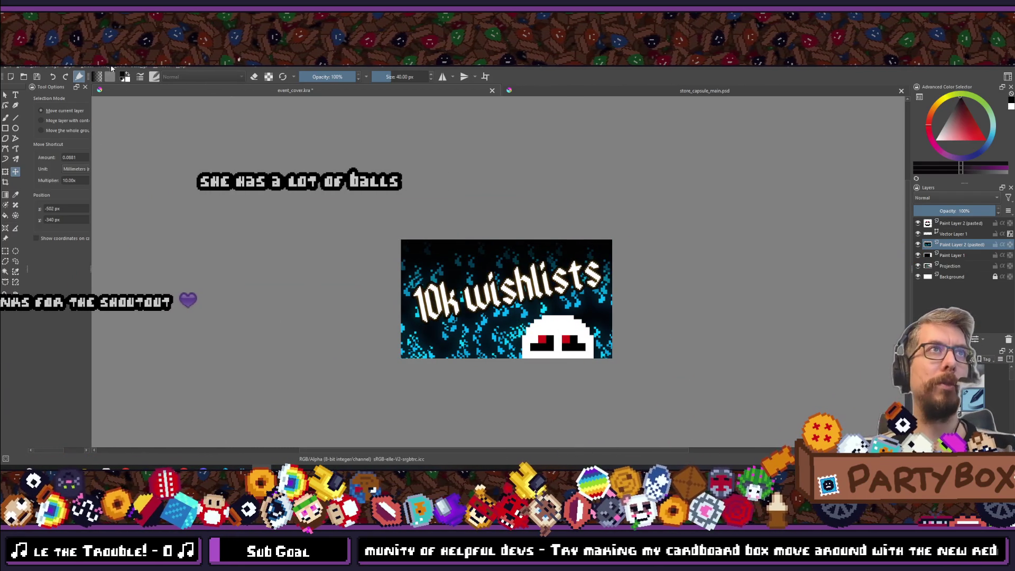
- Rescale the flame layer and move it to about x -516, y -92 behind the title
left_click(83, 67)
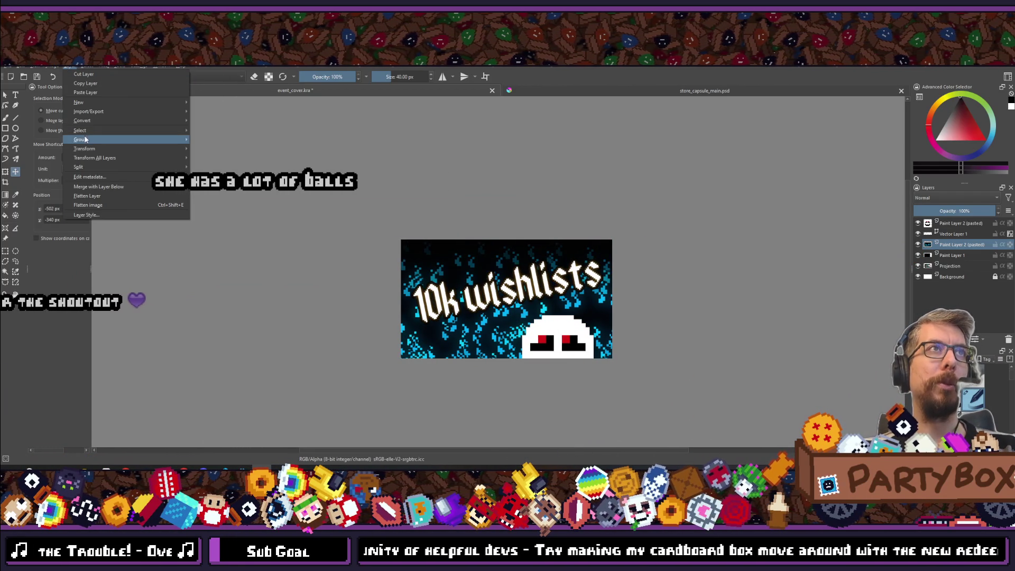
mouse_move(87, 149)
left_click(226, 167)
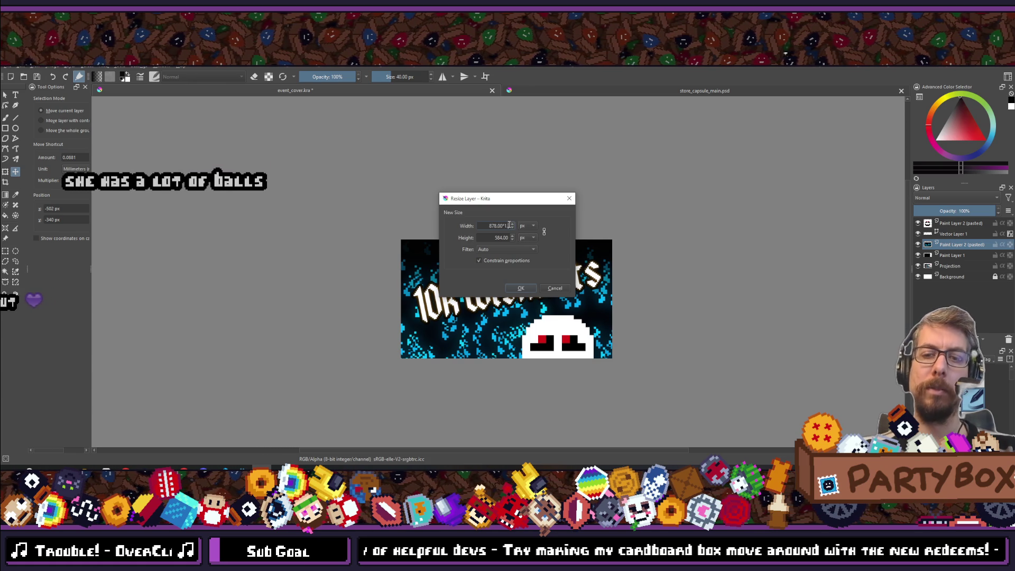
left_click(521, 288)
left_click_drag(540, 298, 470, 267)
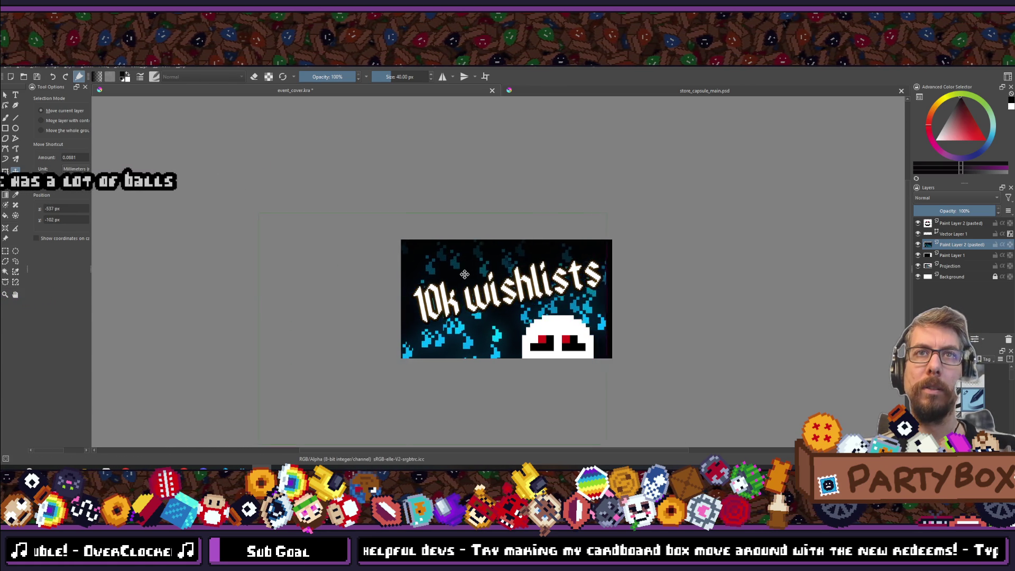
mouse_move(471, 273)
left_mouse_down()
mouse_move(500, 282)
mouse_move(602, 272)
mouse_move(548, 271)
mouse_move(525, 287)
mouse_move(548, 283)
mouse_move(544, 275)
mouse_move(471, 277)
left_mouse_up()
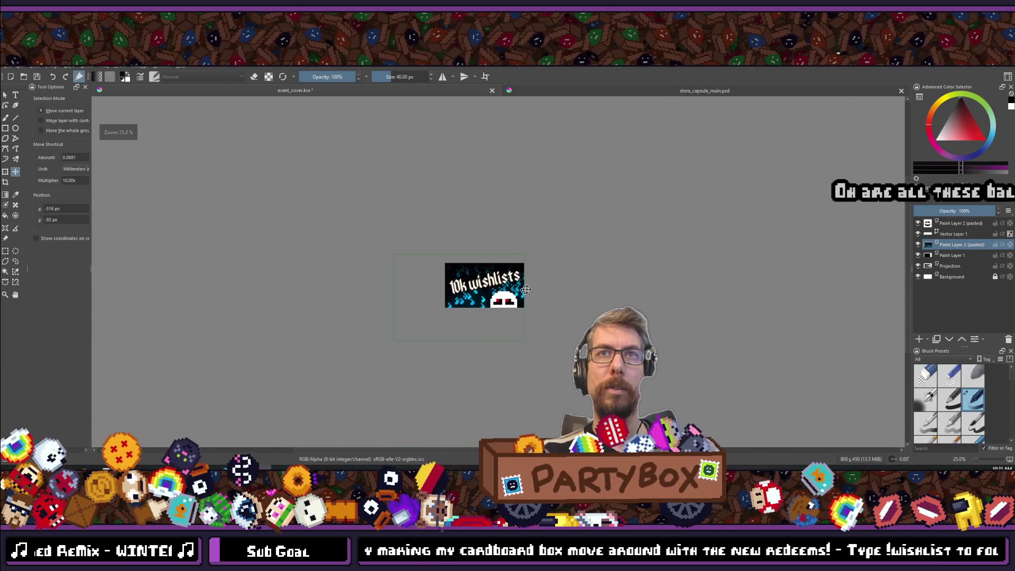
scroll(536, 336, "up", 3)
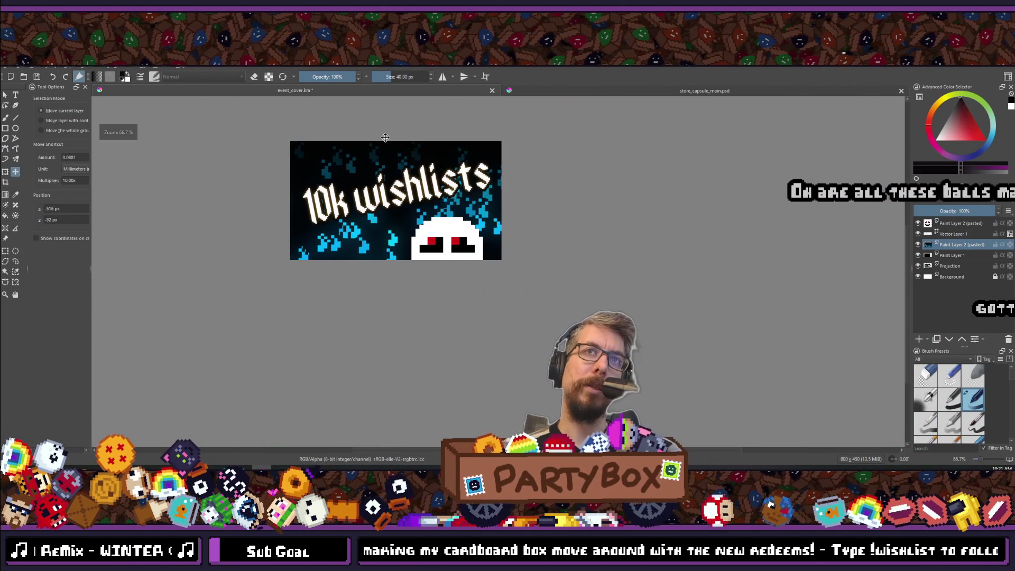
scroll(430, 183, "down", 3)
scroll(432, 188, "up", 3)
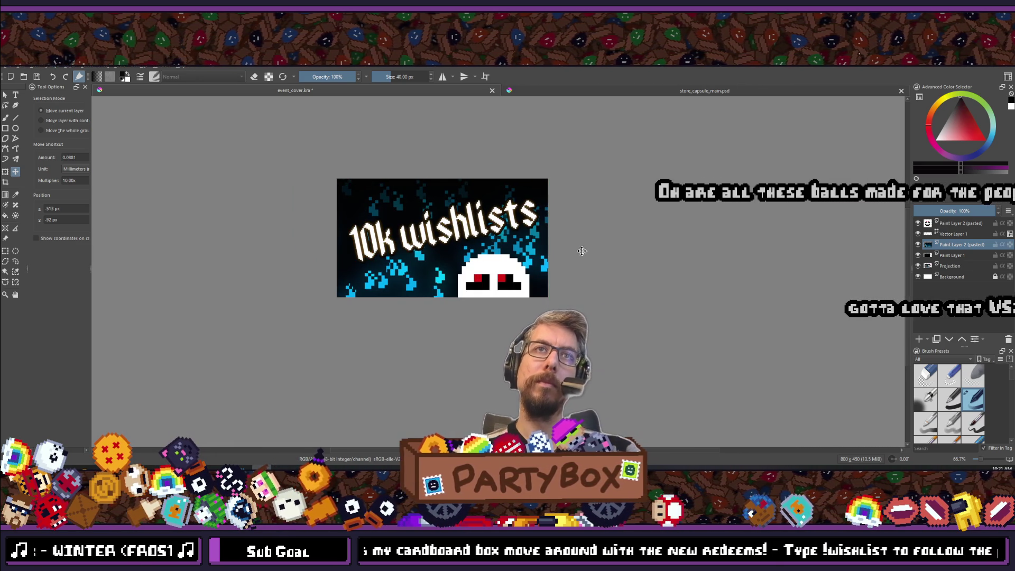
scroll(599, 247, "down", 5)
scroll(600, 247, "up", 8)
scroll(492, 142, "up", 1)
left_click_drag(492, 143, 393, 413)
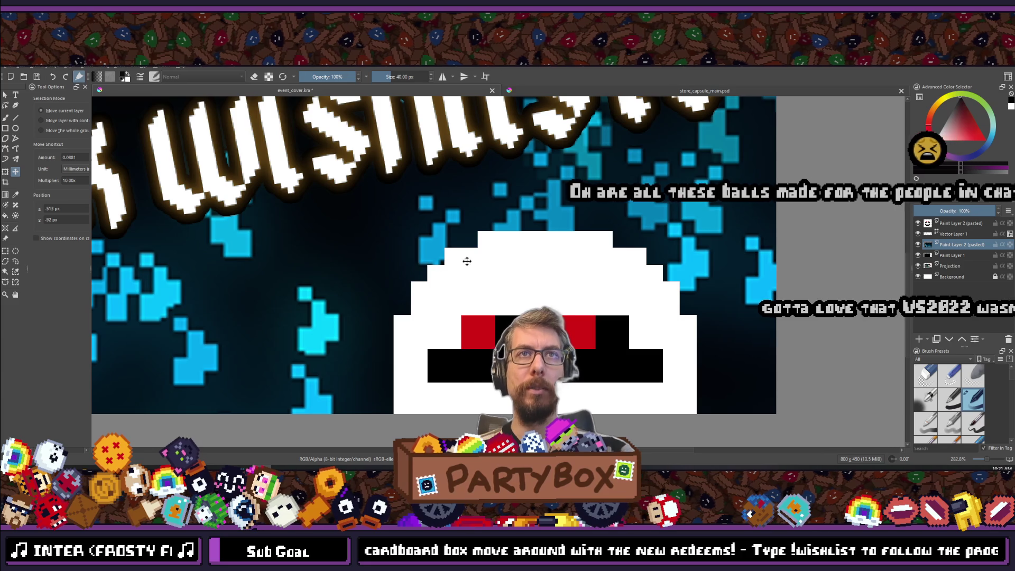
scroll(680, 268, "down", 5)
scroll(681, 269, "up", 4)
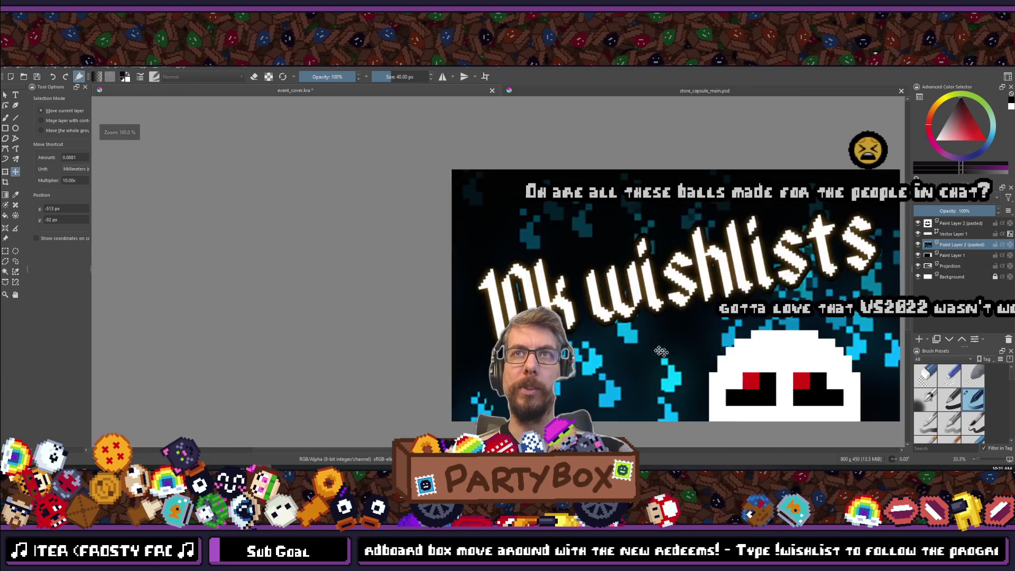
scroll(681, 269, "down", 1)
scroll(681, 269, "up", 2)
scroll(680, 268, "down", 3)
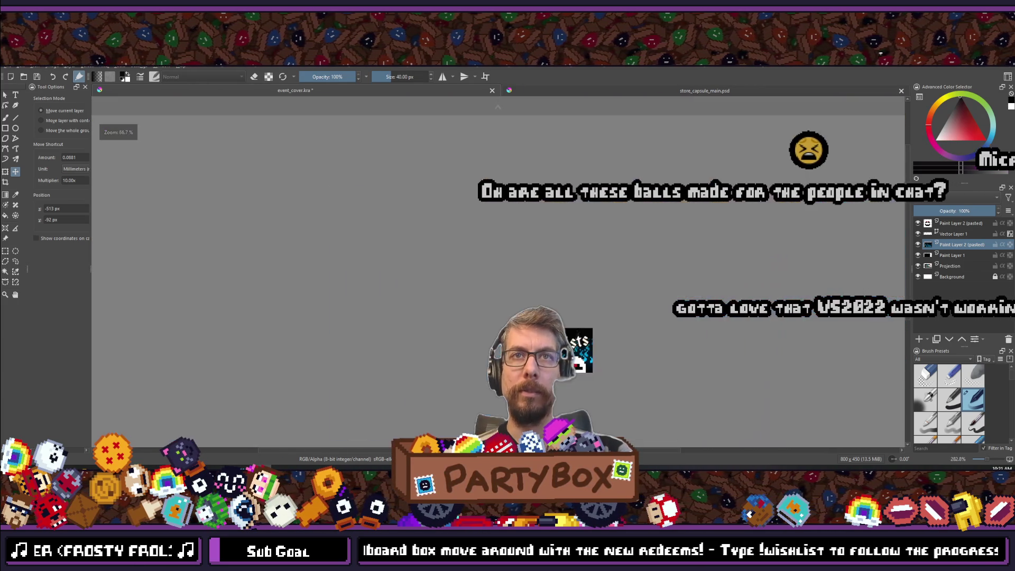
scroll(680, 269, "up", 3)
scroll(506, 313, "down", 7)
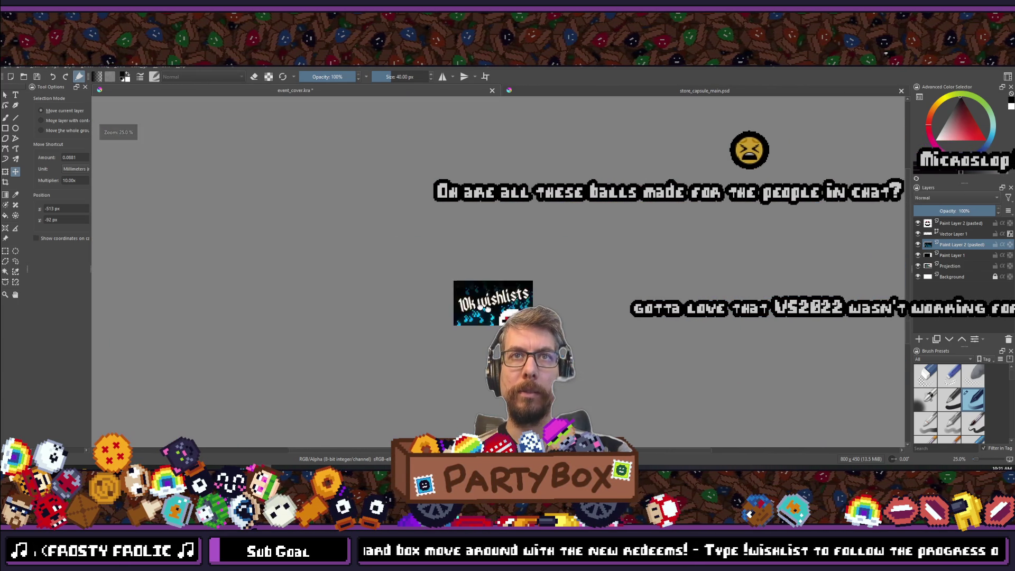
scroll(427, 292, "up", 2)
scroll(455, 285, "down", 1)
scroll(466, 282, "up", 1)
scroll(466, 282, "up", 2)
mouse_move(472, 275)
left_mouse_down()
mouse_move(477, 312)
mouse_move(435, 334)
mouse_move(507, 299)
mouse_move(261, 294)
mouse_move(304, 307)
left_mouse_up()
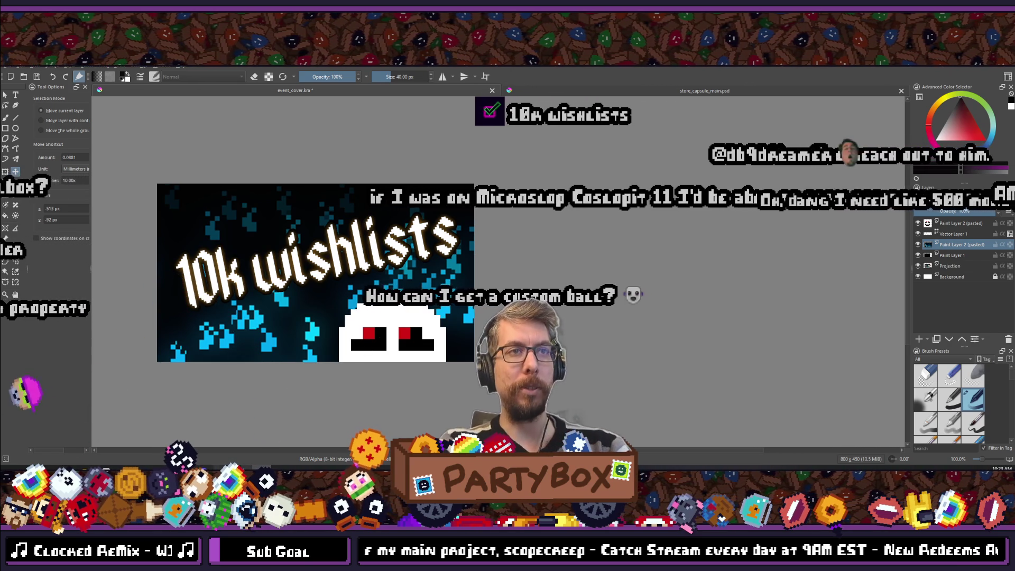
- Switch from Krita to the Aseprite Sprite-0001 document
key("alt+Tab")
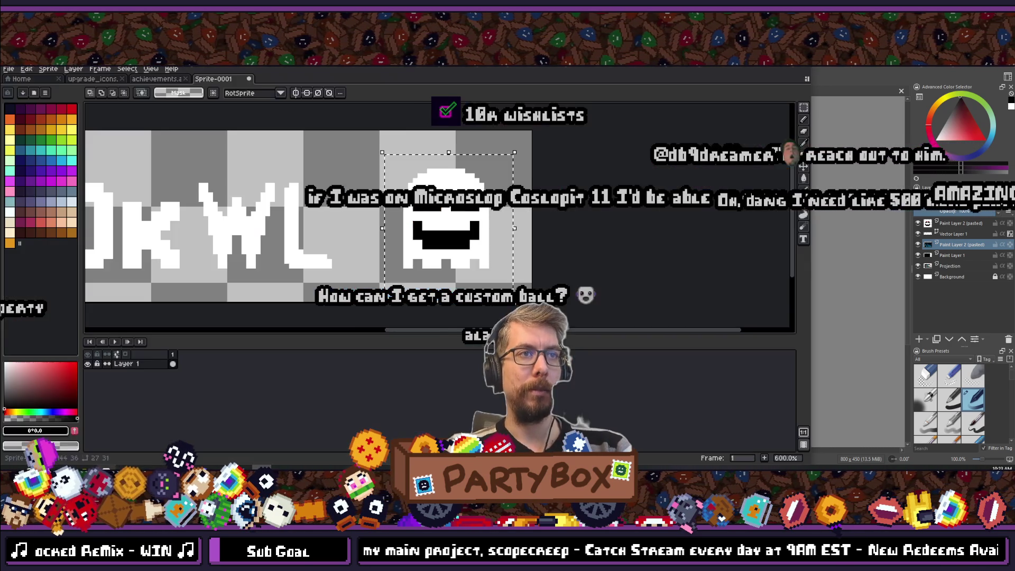
- Pan over the 10KWL sprite, copy the selected red-eyed ghost, and return to Krita
left_click_drag(417, 188, 537, 188)
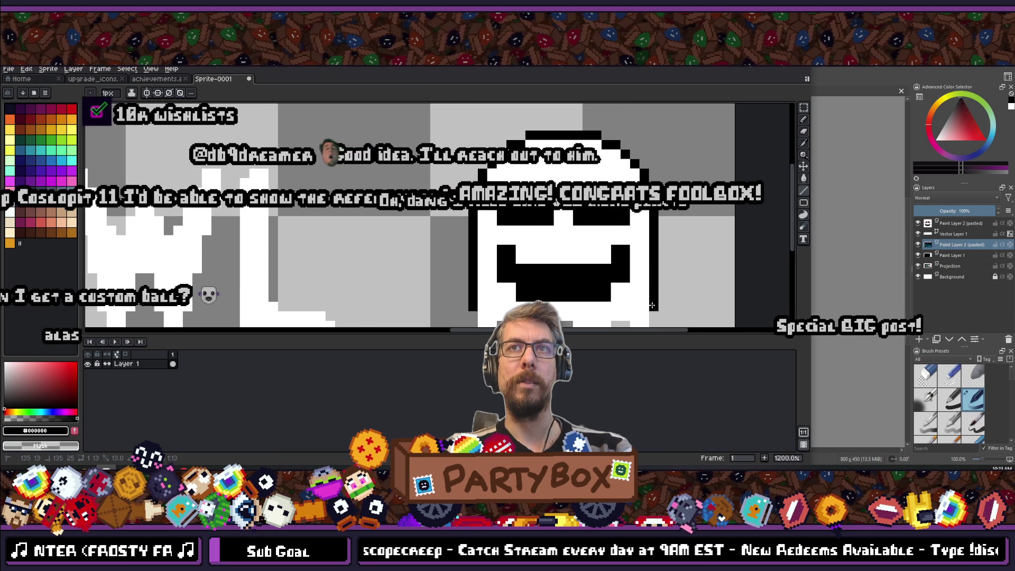
scroll(652, 306, "down", 5)
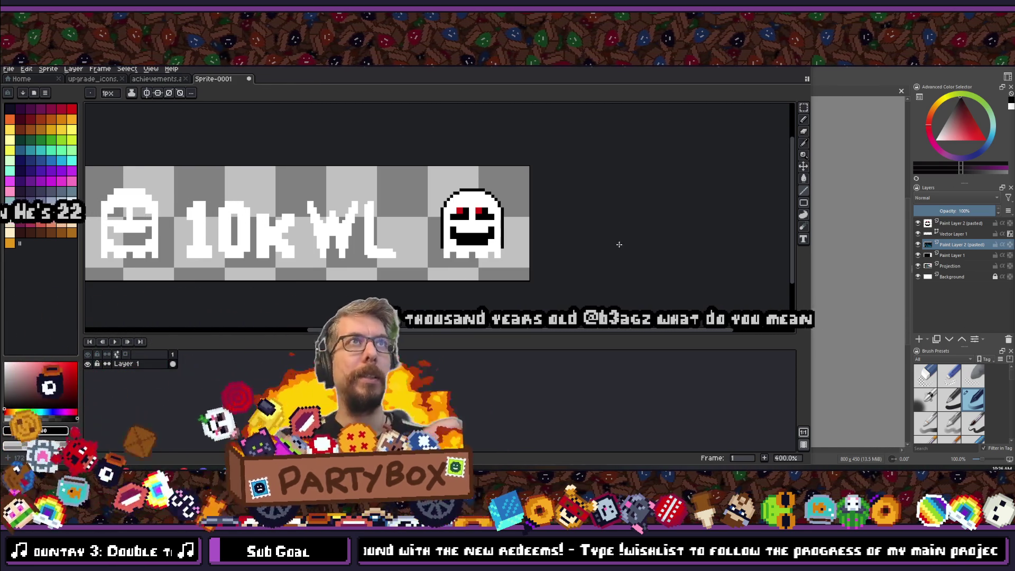
left_click_drag(628, 185, 288, 216)
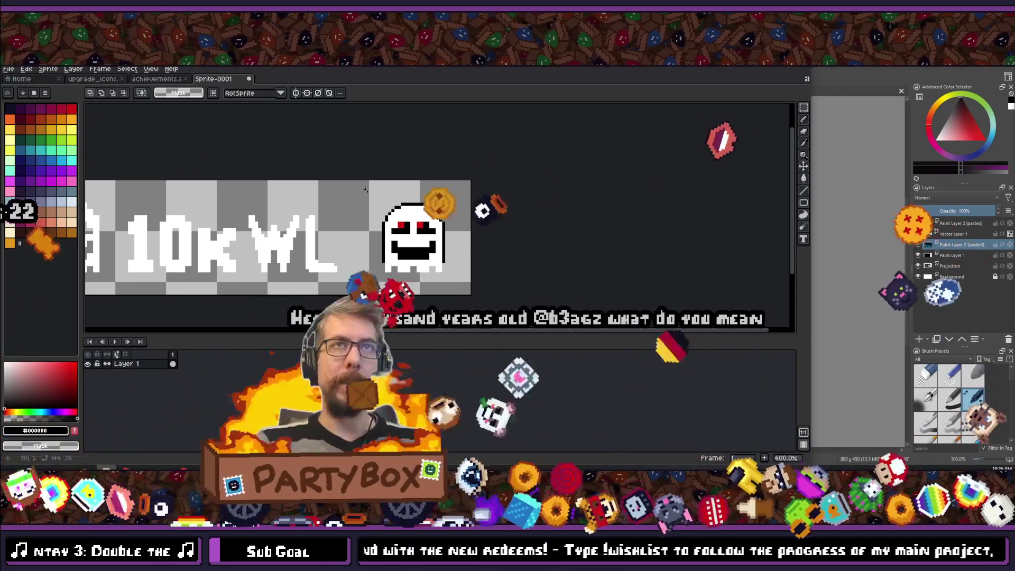
key("ctrl+t")
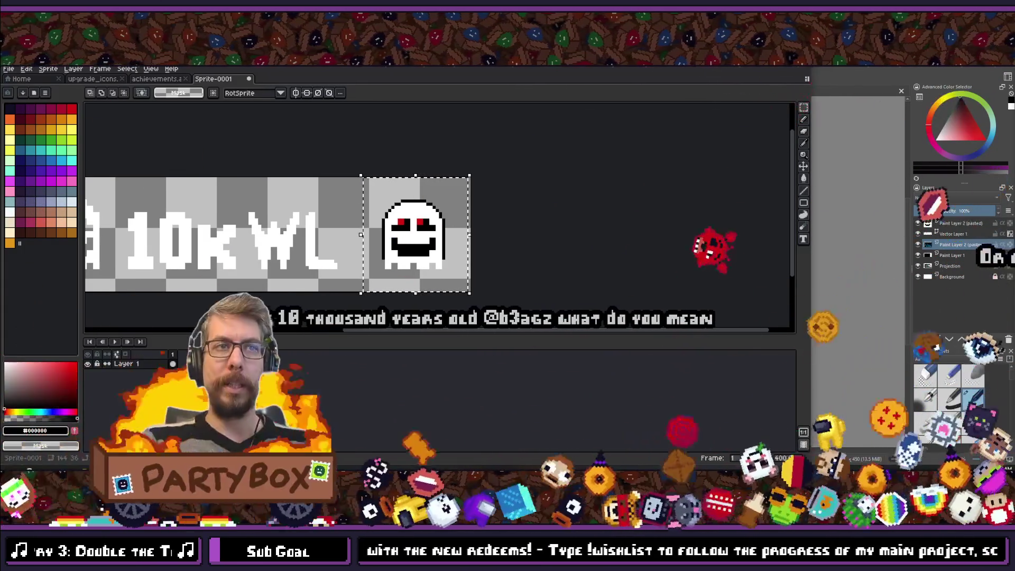
key("alt+Tab")
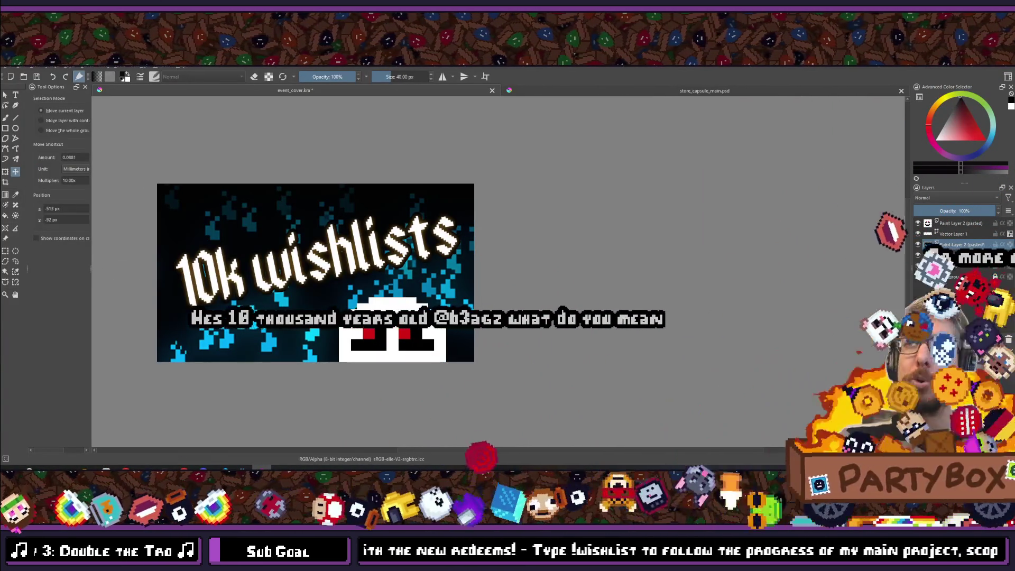
- Paste the red-eyed ghost as a new layer and enlarge it with Scale Layer to new Size
key("ctrl+v")
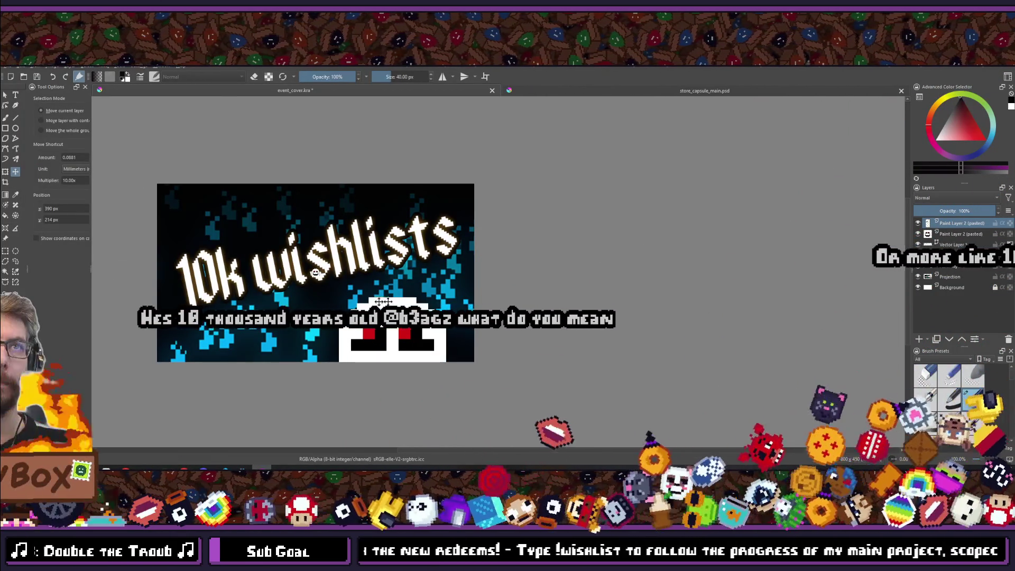
left_click(69, 66)
mouse_move(133, 148)
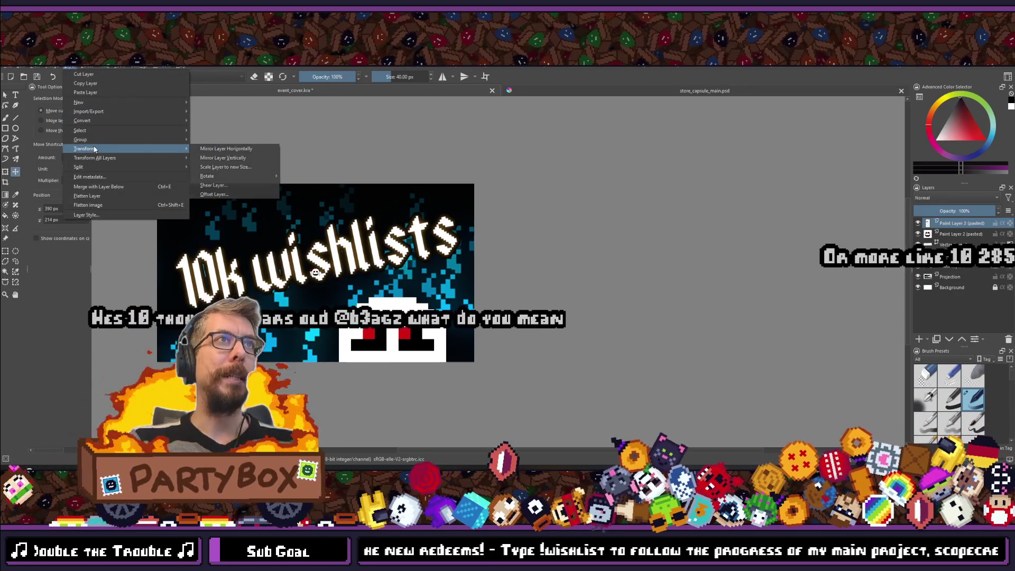
left_click(239, 168)
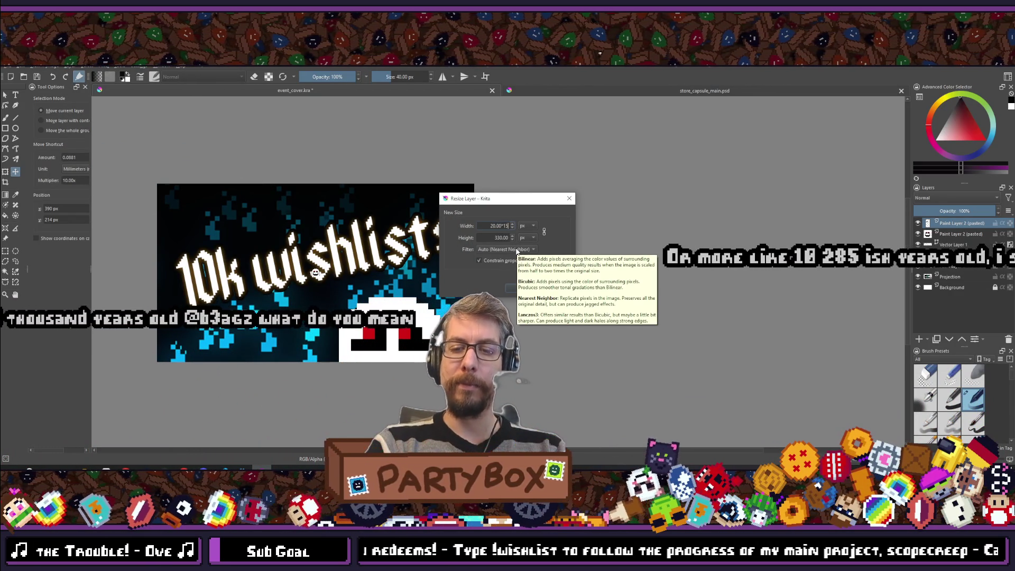
key("Return")
- Move the enlarged ghost down-right, below the 10k wishlists text
scroll(414, 252, "up", 2)
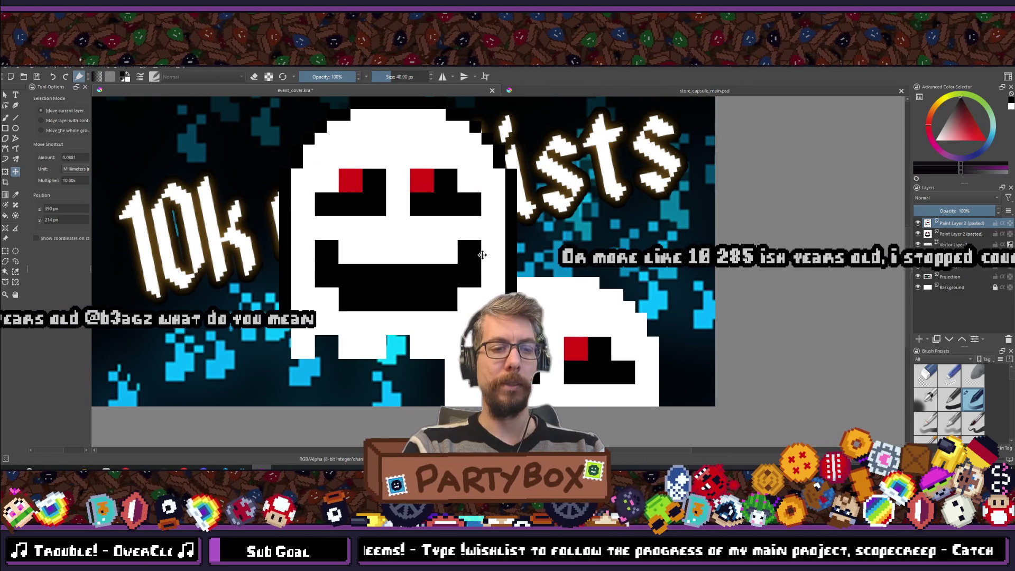
mouse_move(438, 195)
left_mouse_down()
mouse_move(521, 243)
mouse_move(608, 360)
mouse_move(595, 375)
mouse_move(595, 366)
left_mouse_up()
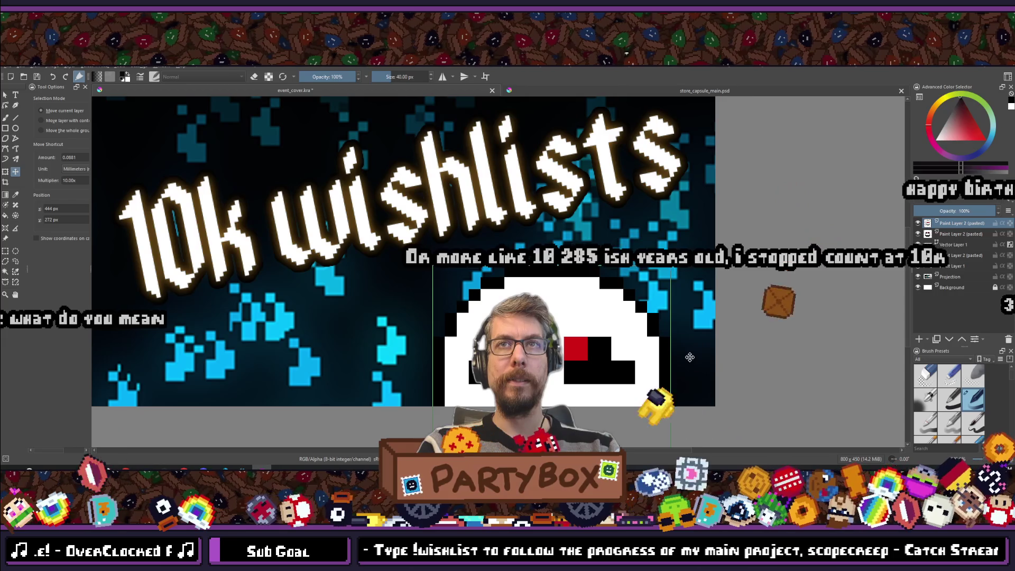
scroll(491, 329, "down", 3)
scroll(518, 238, "down", 4)
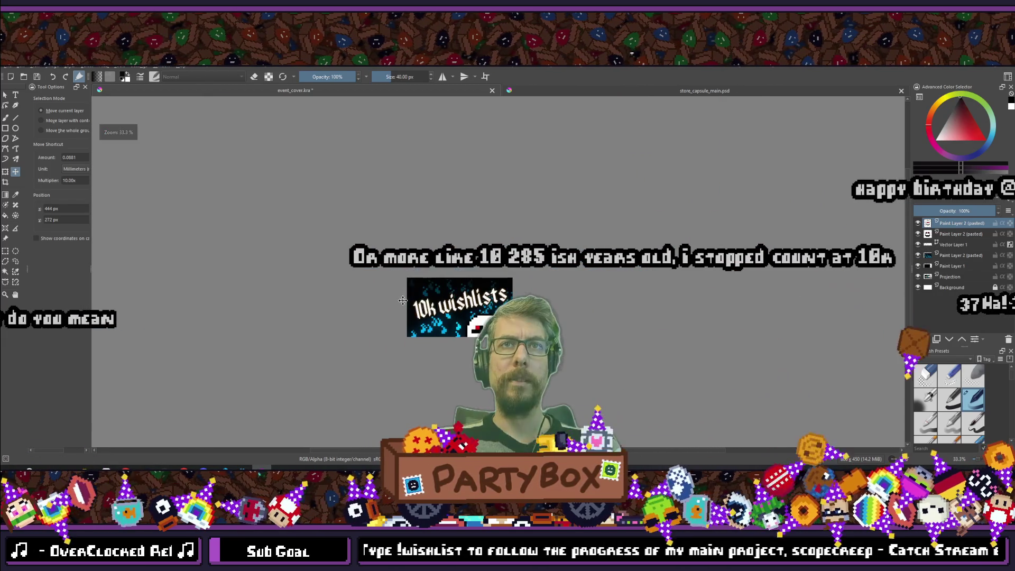
scroll(438, 266, "up", 8)
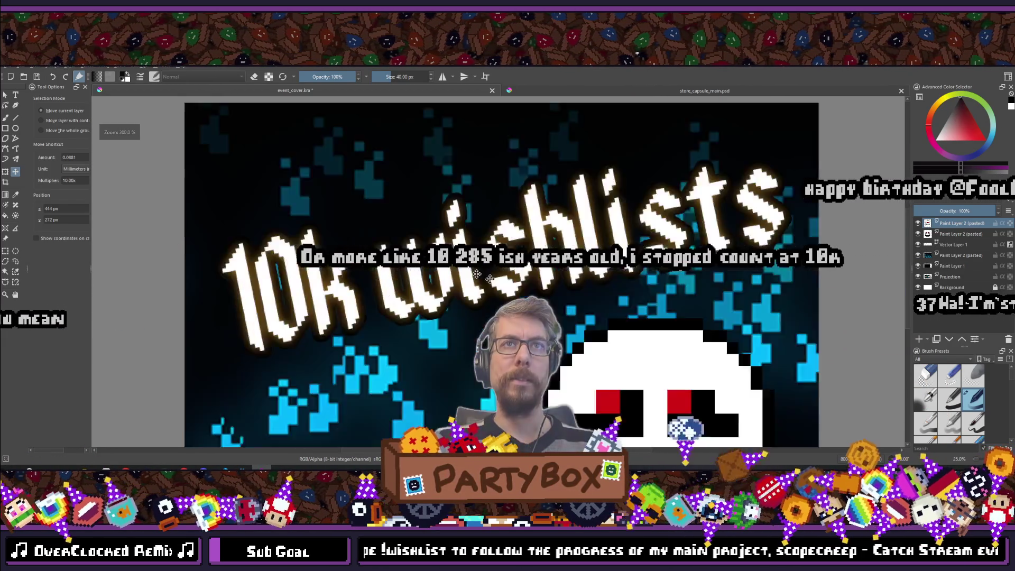
scroll(538, 269, "down", 4)
scroll(545, 271, "up", 2)
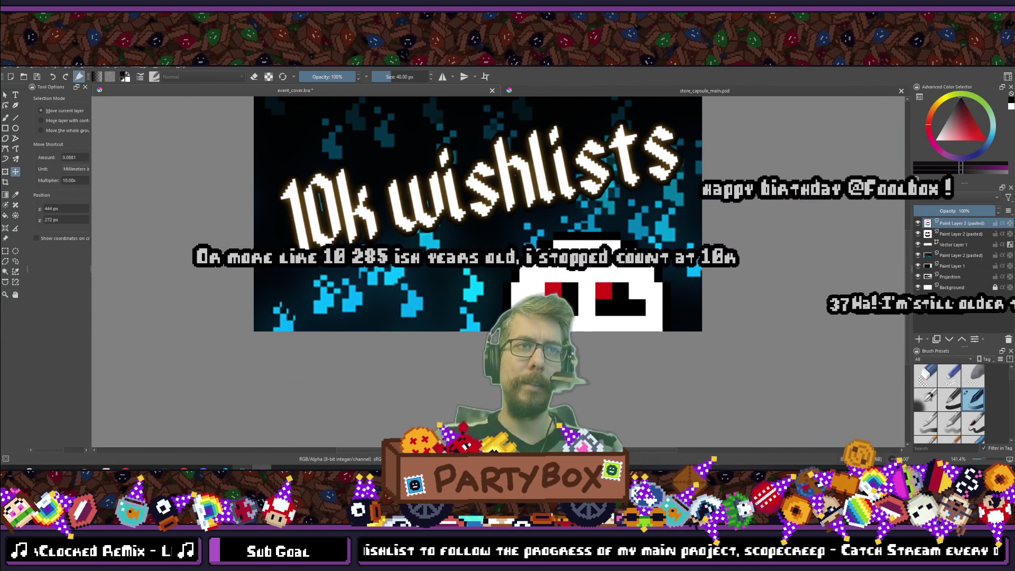
mouse_move(242, 467)
scroll(469, 176, "down", 5)
scroll(499, 300, "up", 2)
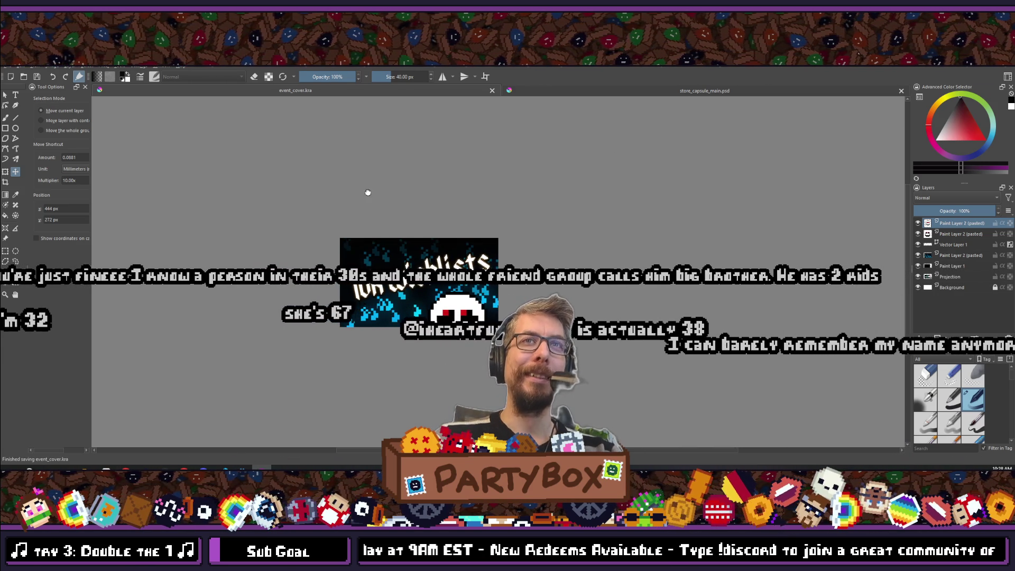
- Open Krita's File menu for the event_cover.kra document
left_click(8, 67)
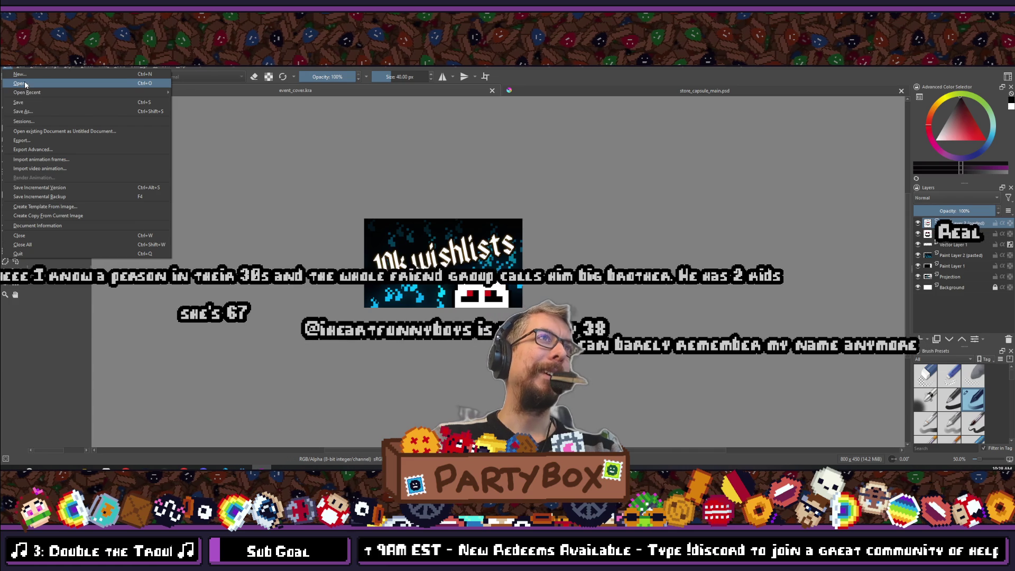
- Export the 10k wishlists cover as a PNG into high_res_steam_game_templates, accepting the PNG options
left_click(33, 144)
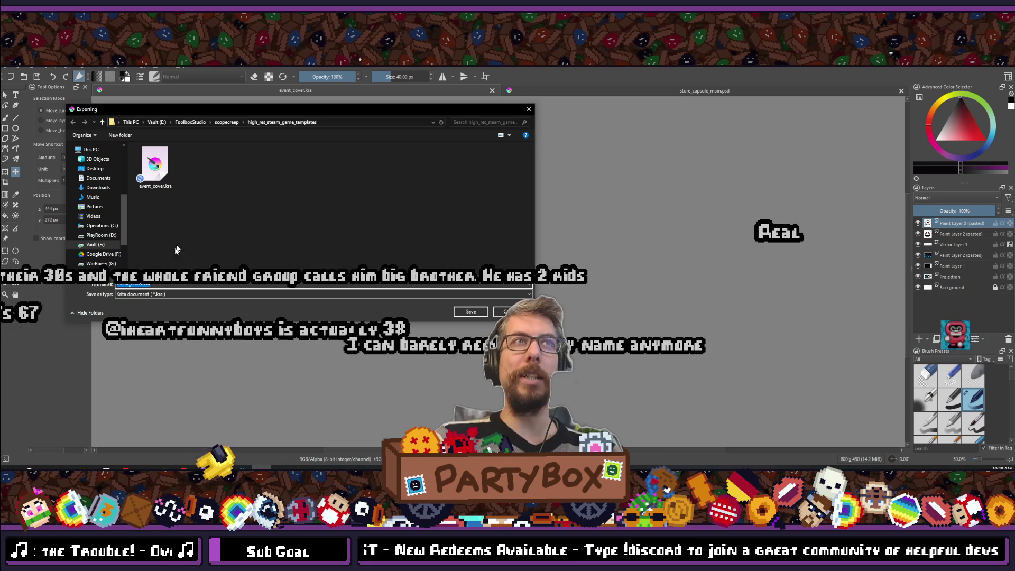
left_click(165, 293)
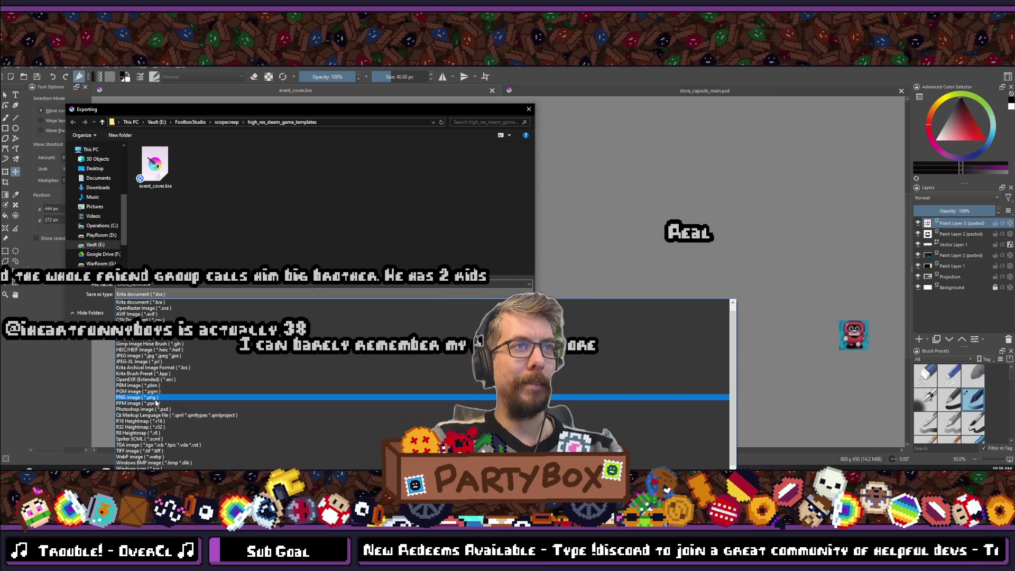
left_click(156, 398)
double_click(140, 285)
left_click(143, 285)
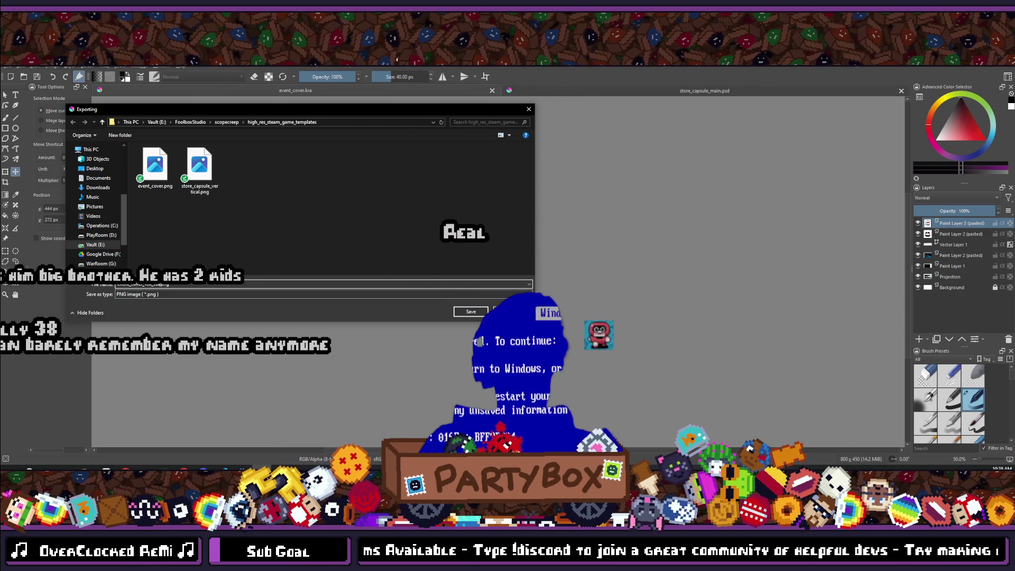
key("Return")
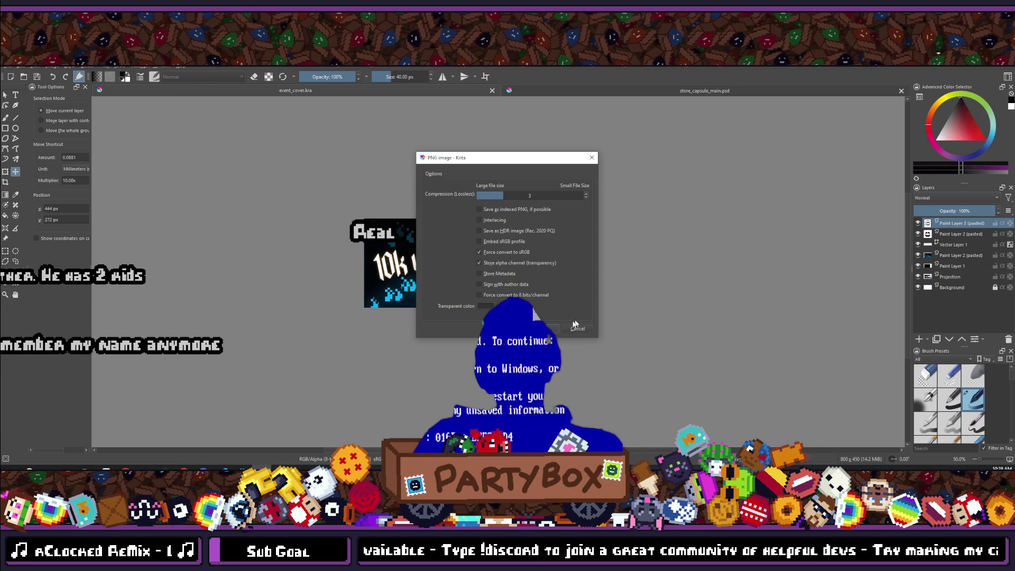
key("Return")
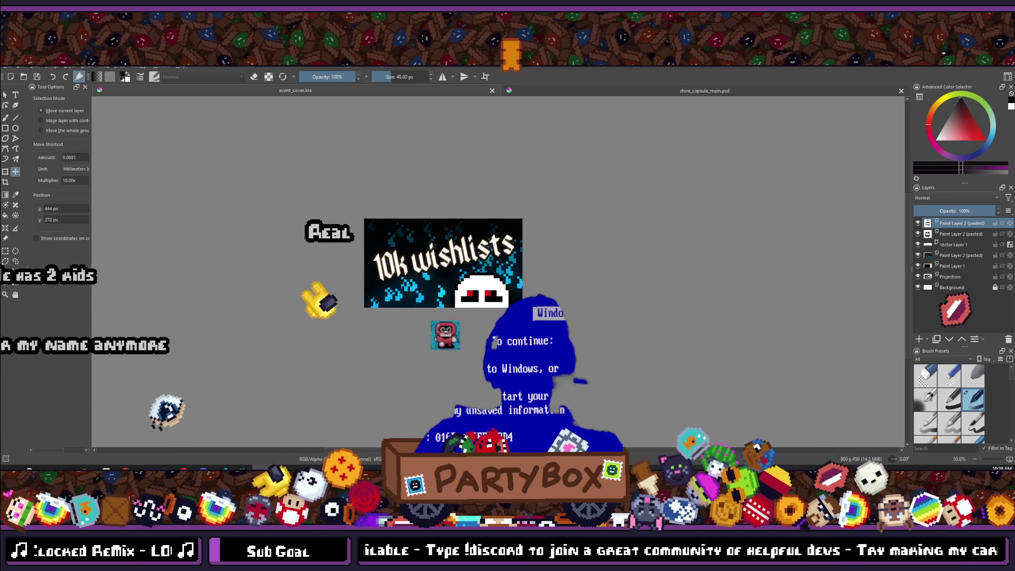
scroll(367, 278, "down", 3)
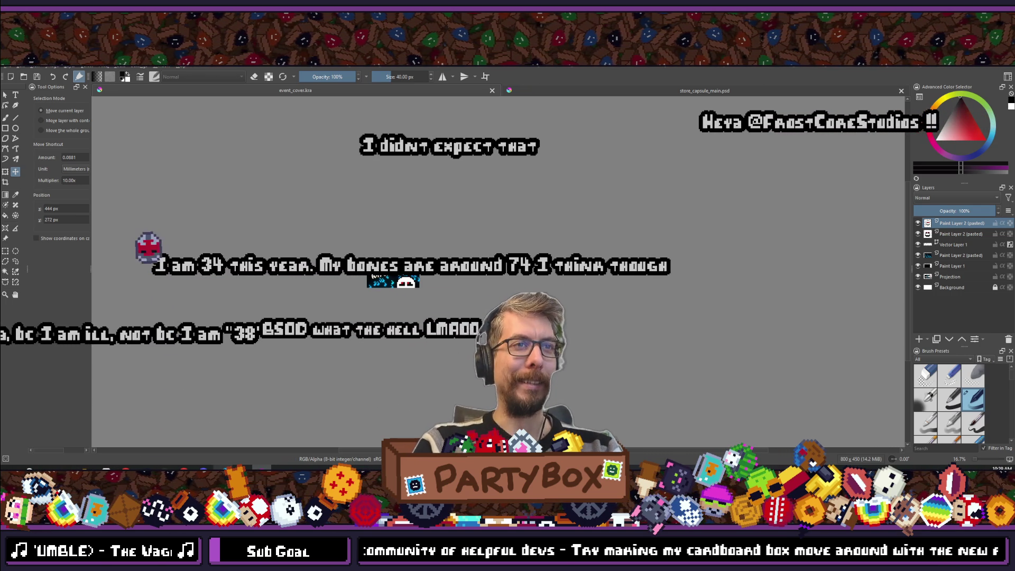
key("alt+Tab")
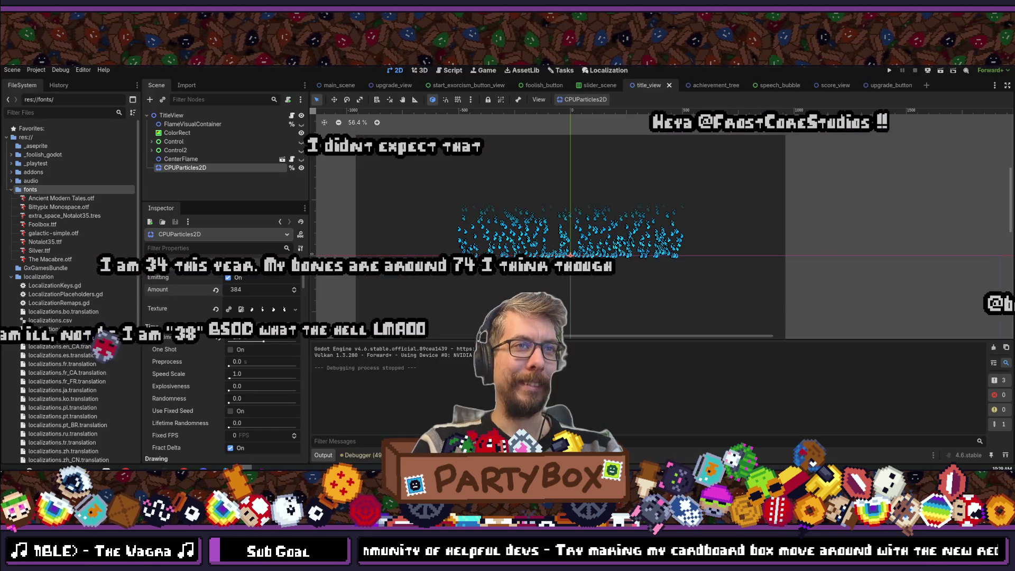
- Hide the CPUParticles2D flame particles in title_view, save the scene, and return to Krita
left_click(194, 184)
left_click(301, 167)
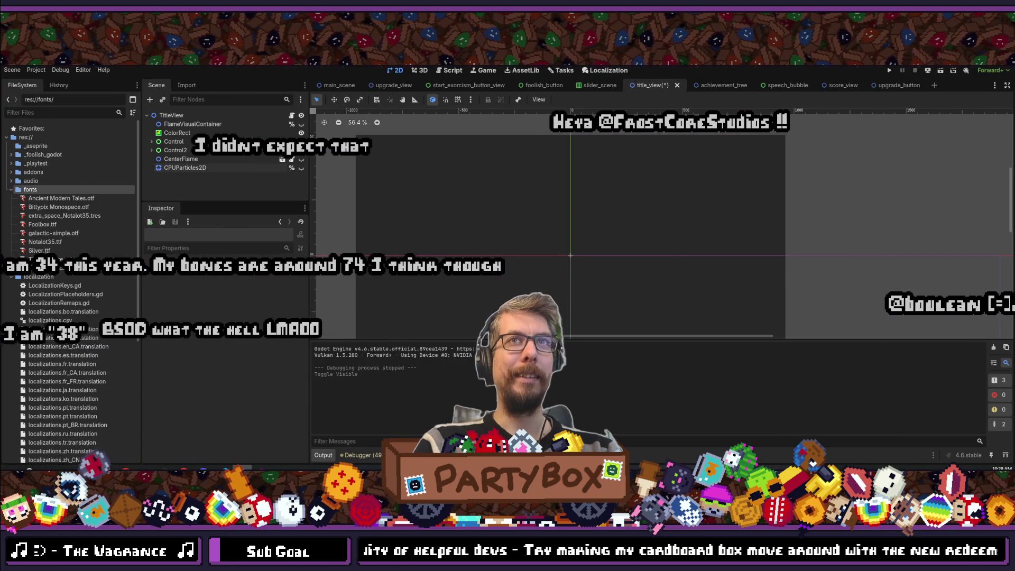
key("ctrl+s")
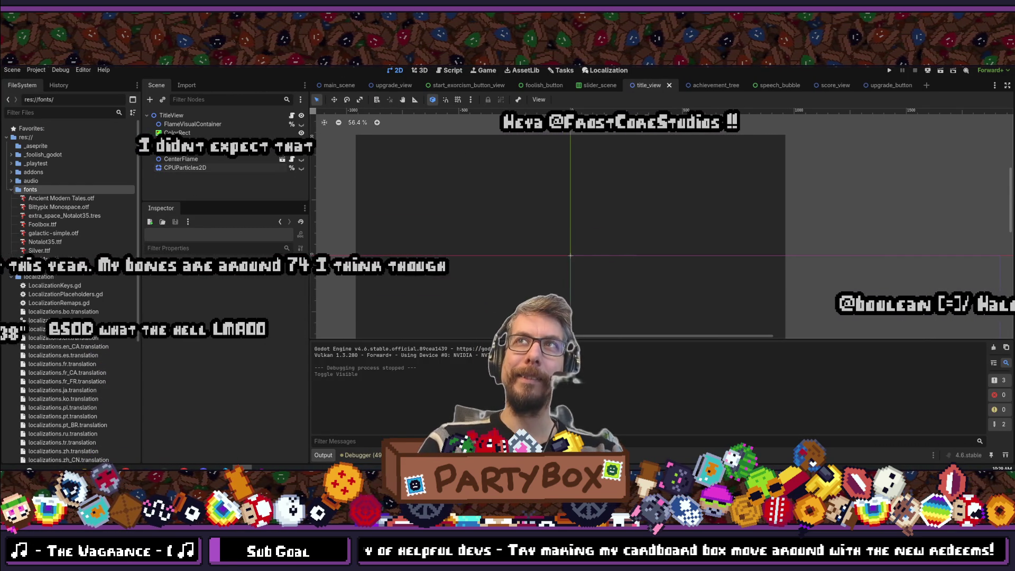
key("alt+Tab")
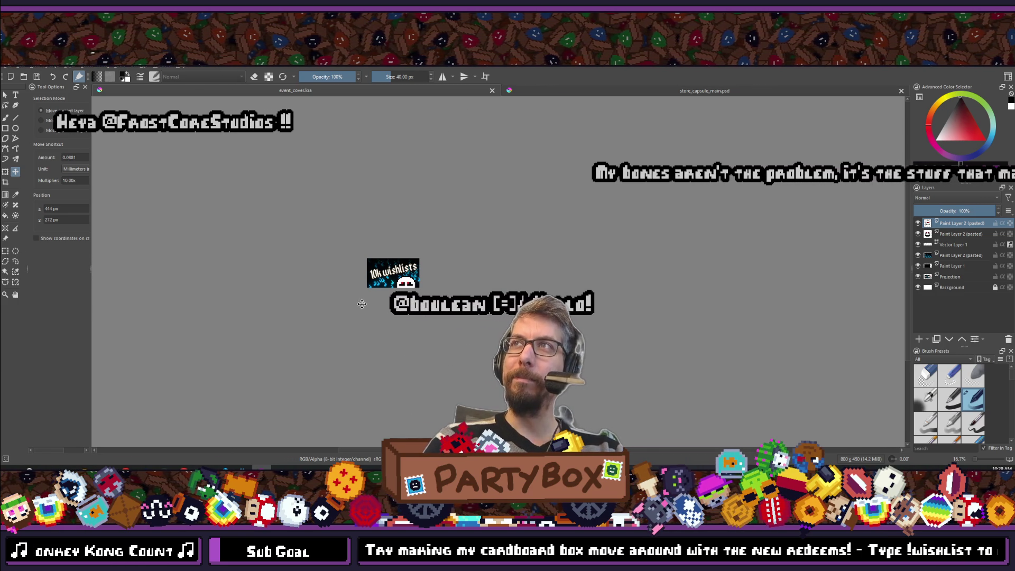
- Select the text layer Vector Layer 1 and look at its Layer Style settings
scroll(345, 257, "up", 4)
scroll(430, 316, "down", 4)
scroll(476, 291, "up", 4)
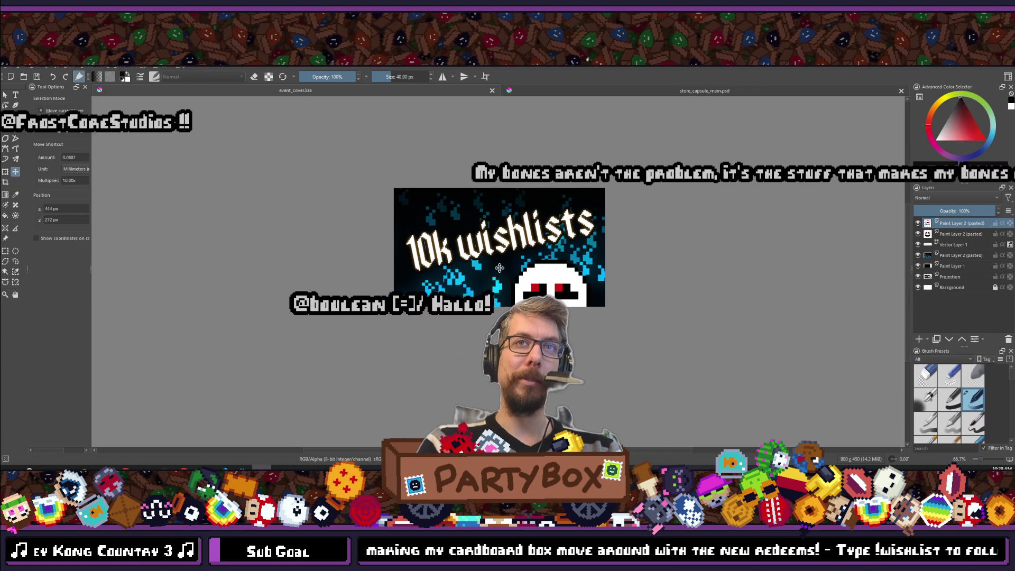
left_click(952, 244)
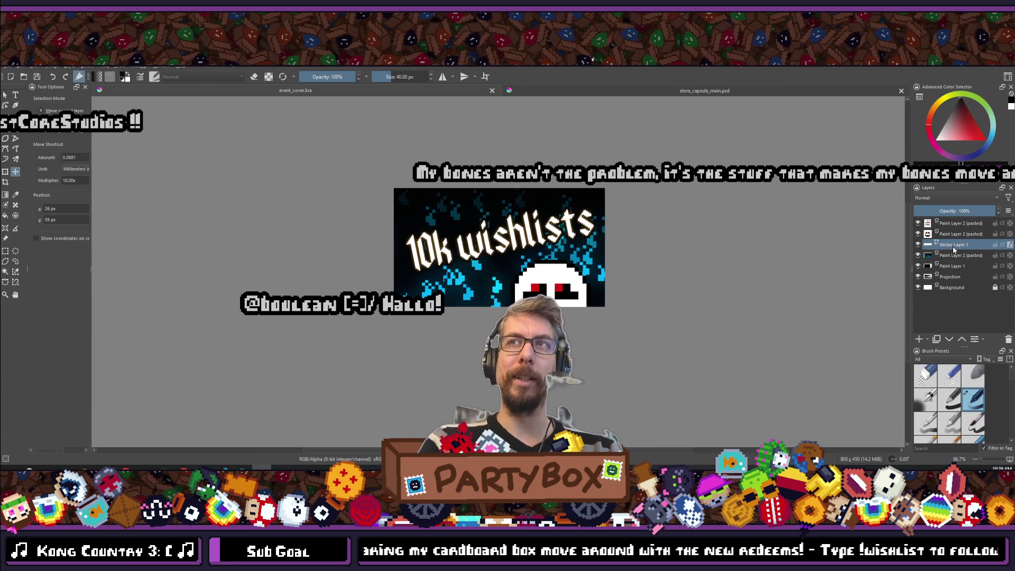
key("t")
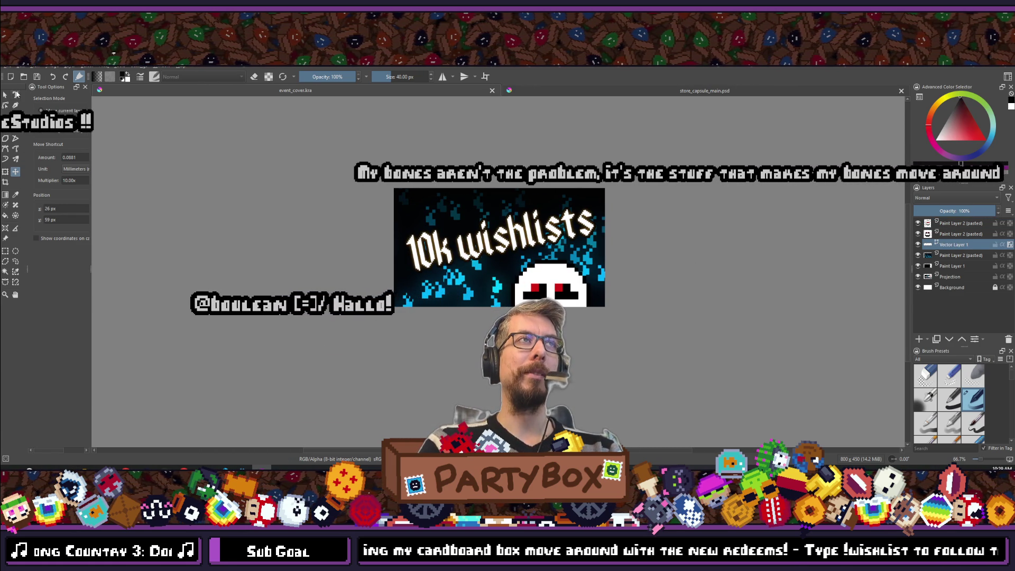
right_click(944, 245)
left_click(917, 260)
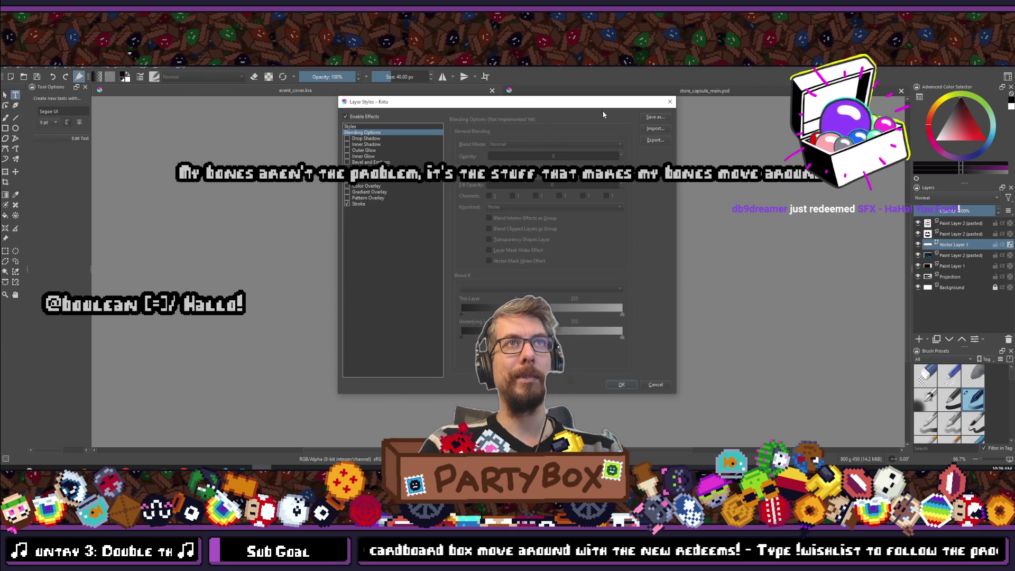
key("Escape")
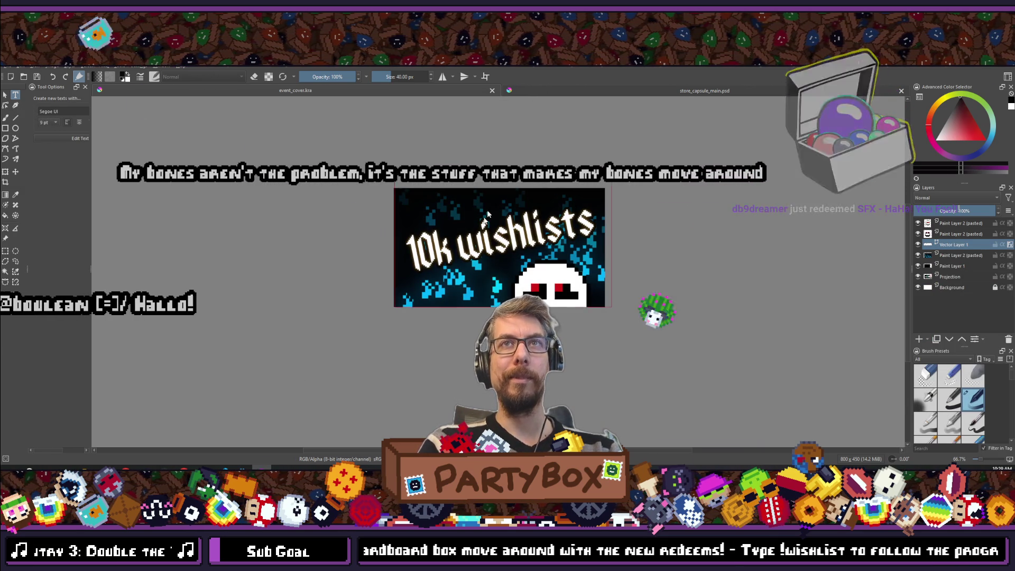
- Apply the Stroke layer style to Vector Layer 1 and save the cover
scroll(493, 196, "up", 5)
scroll(450, 187, "down", 4)
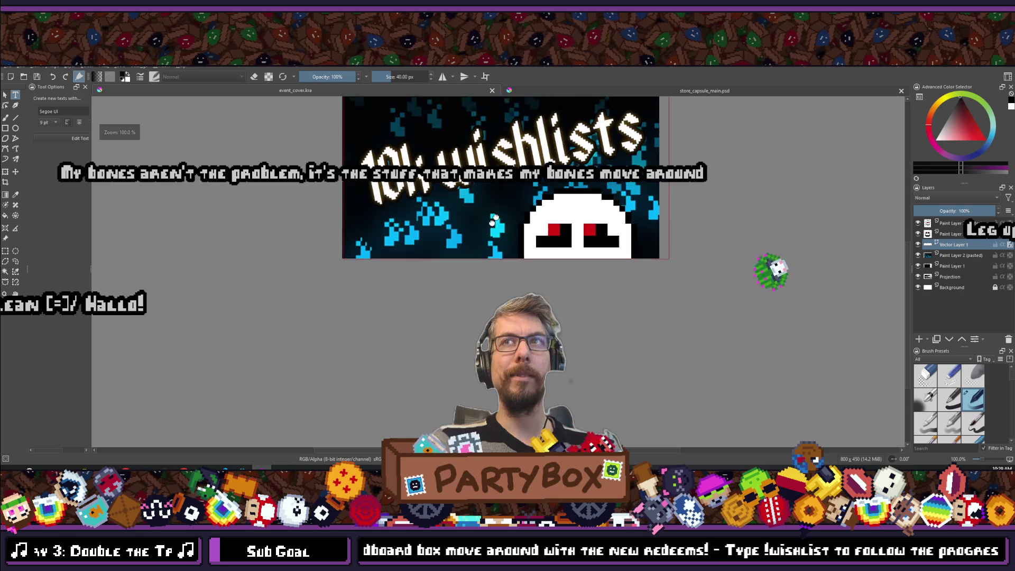
right_click(950, 247)
left_click(922, 256)
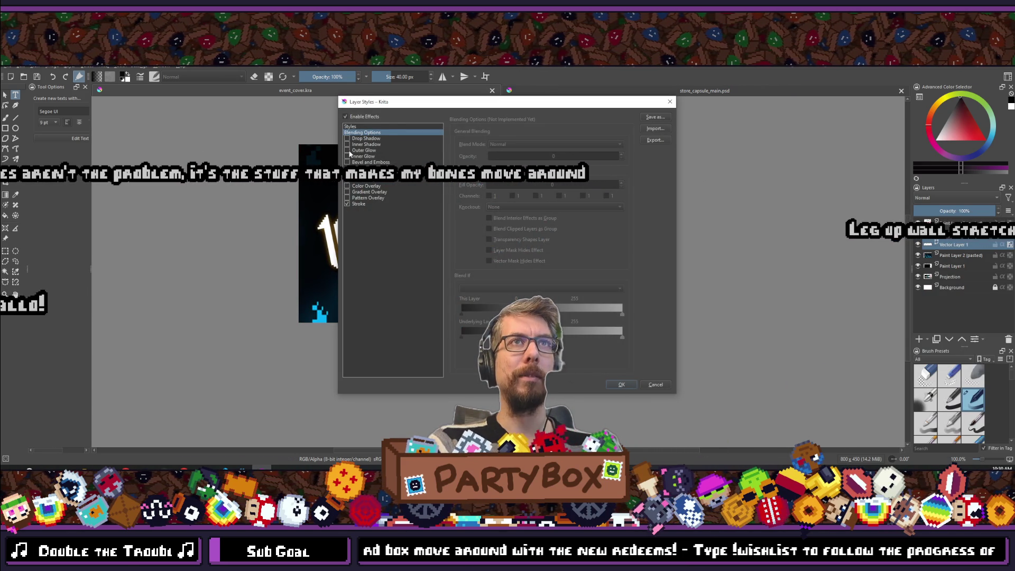
left_click(622, 384)
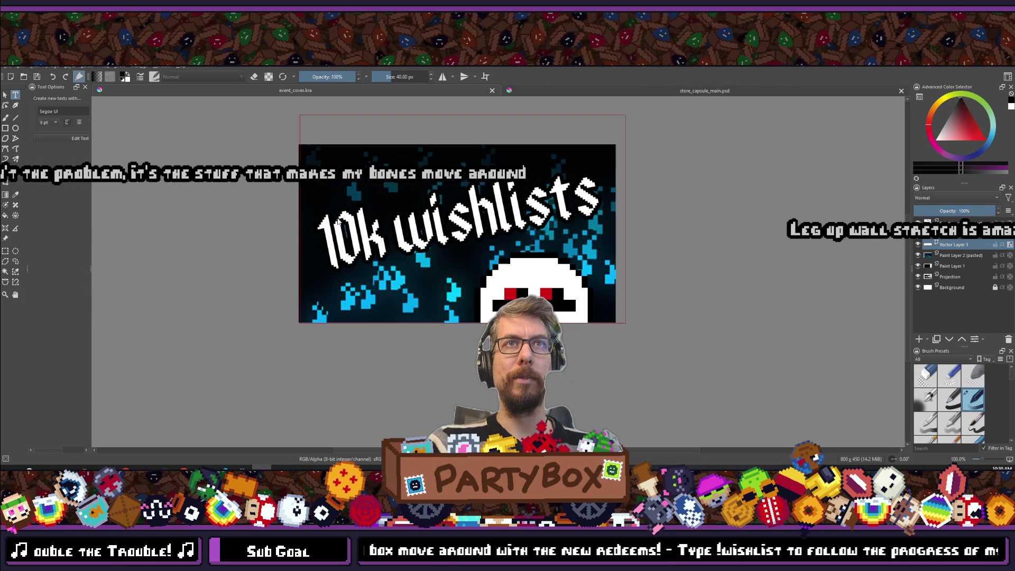
scroll(510, 264, "up", 2)
scroll(364, 221, "down", 5)
key("ctrl+s")
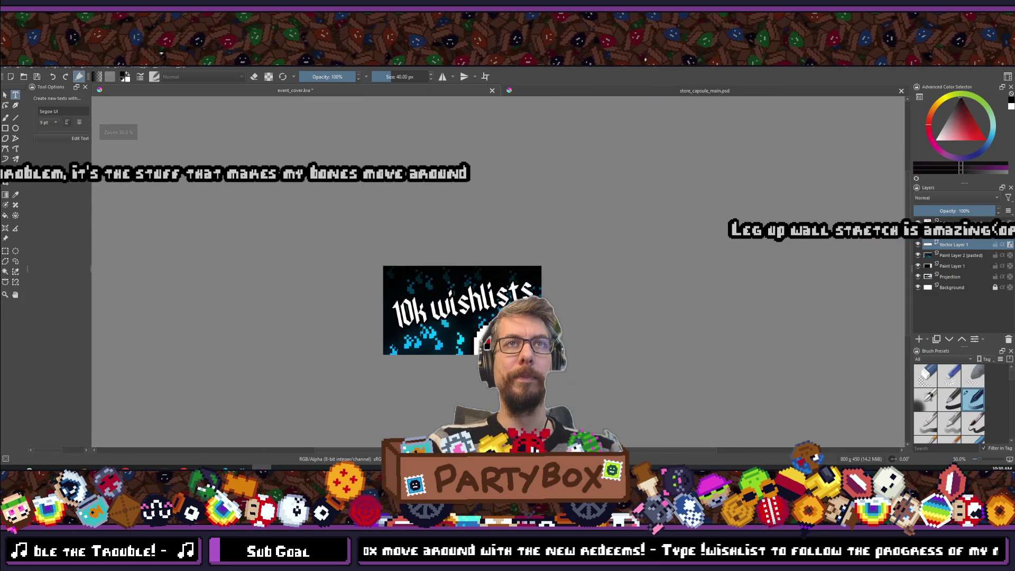
- Re-export the cover as PNG, overwriting event_cover_10k_celebration.png
left_click(7, 67)
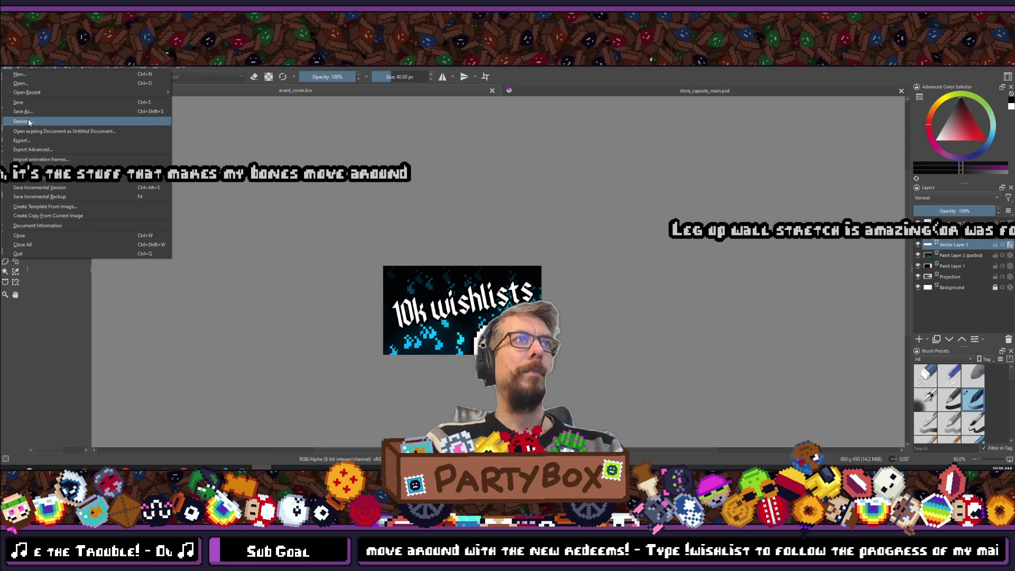
key("Escape")
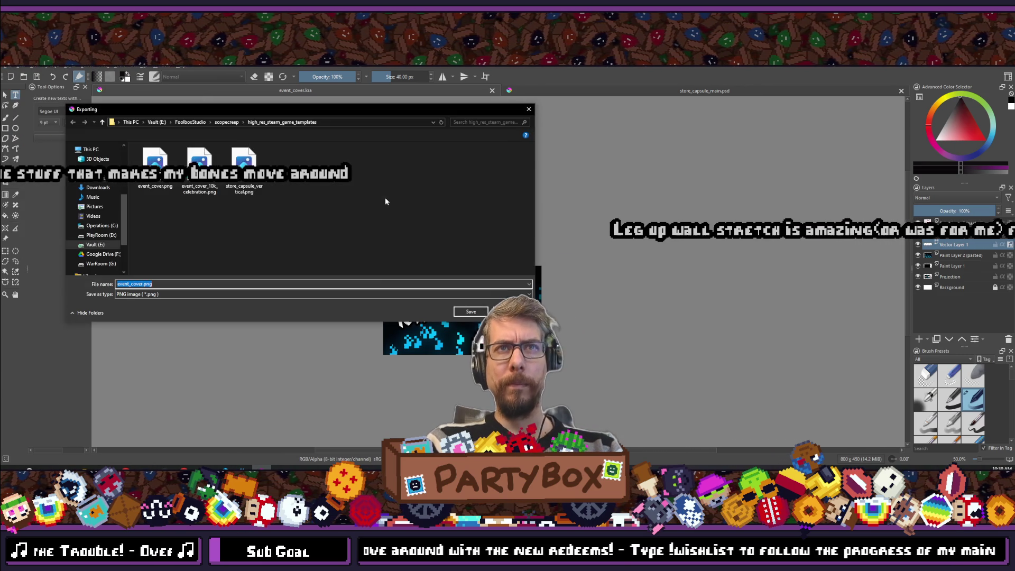
left_click(200, 164)
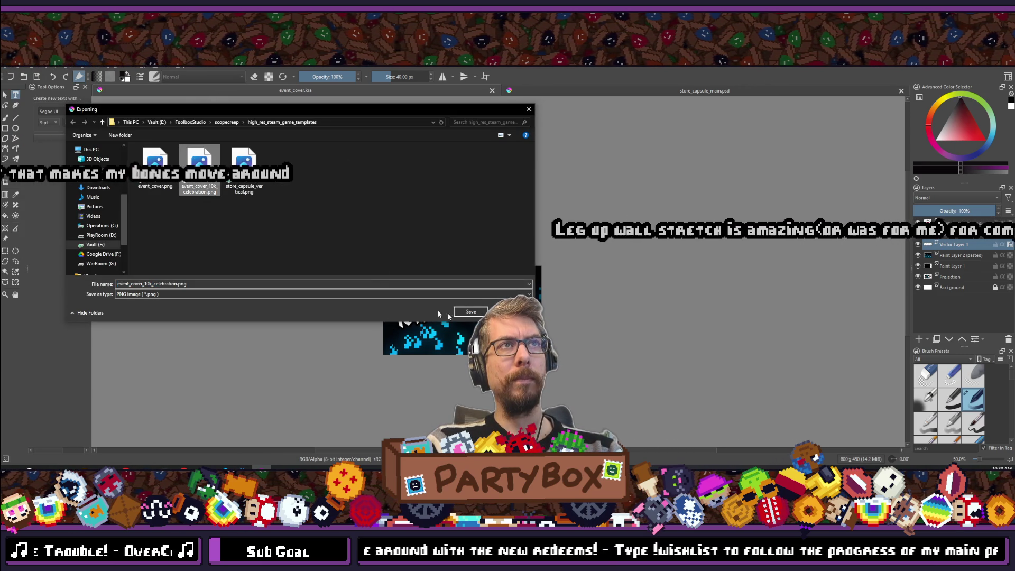
left_click(470, 311)
left_click(523, 263)
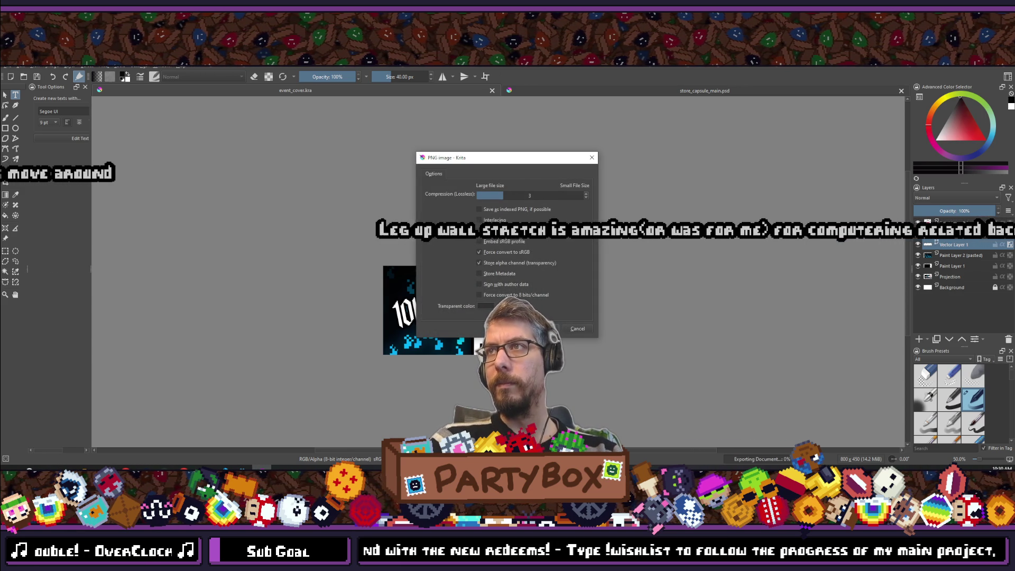
left_click(547, 328)
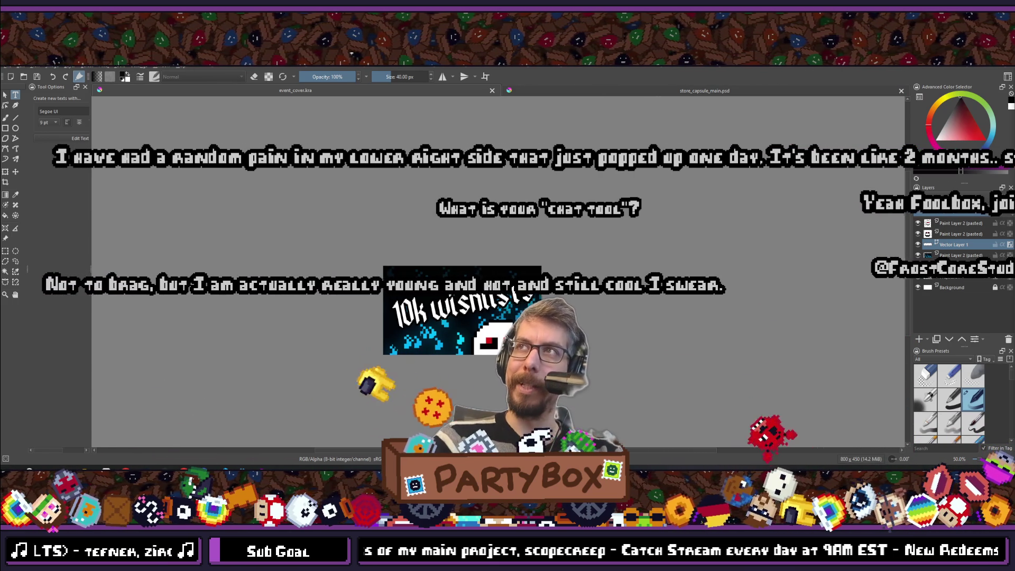
scroll(654, 352, "down", 1)
scroll(627, 333, "up", 1)
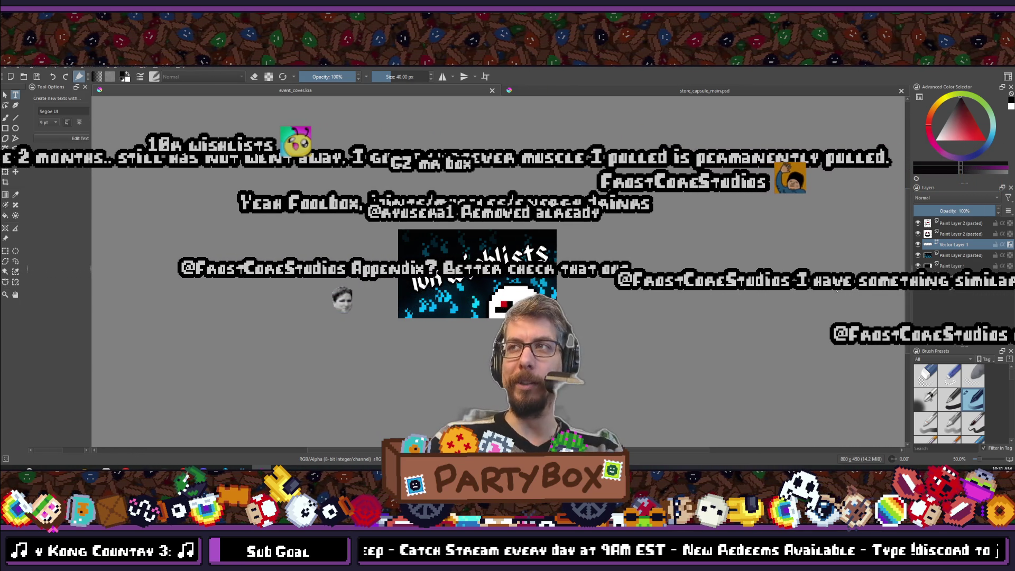
scroll(494, 293, "up", 2)
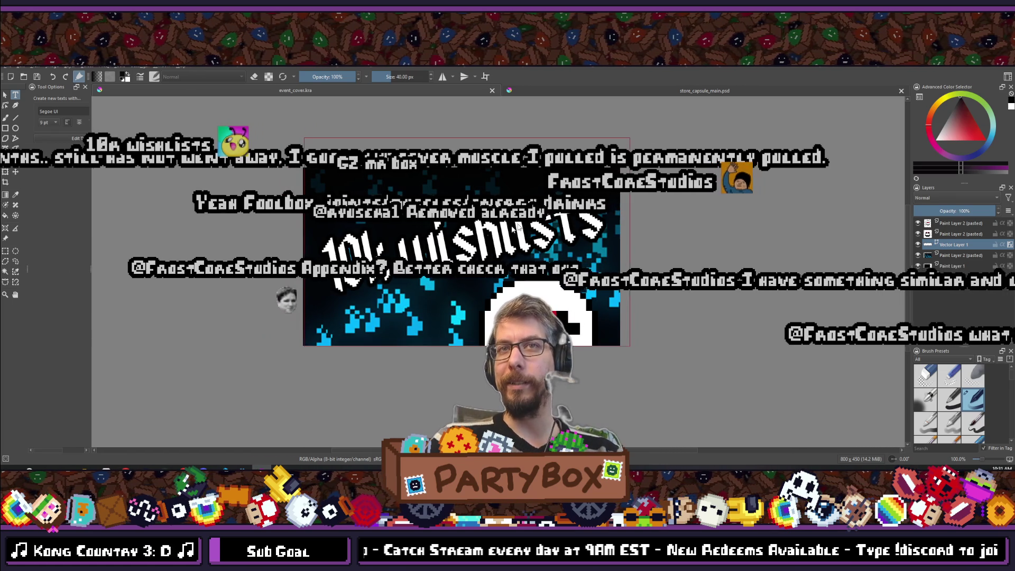
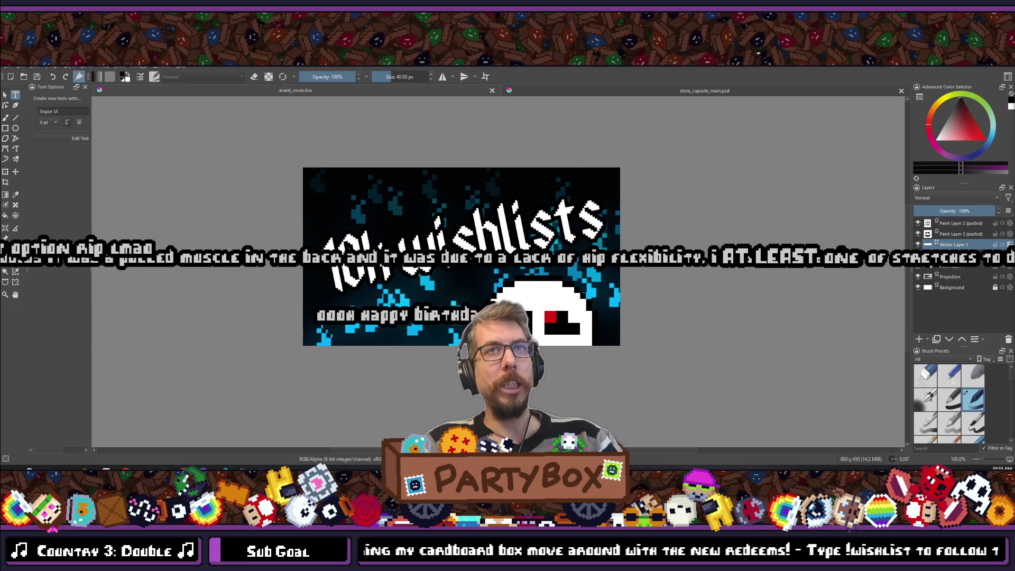
- Zoom the Krita canvas in and out to check the 10k wishlists cover art
scroll(567, 226, "down", 2)
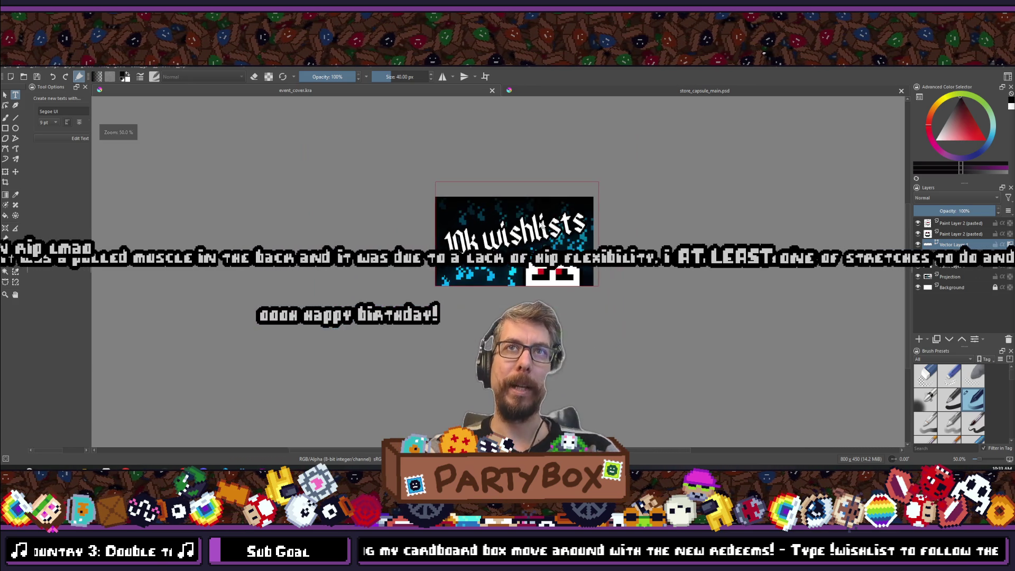
scroll(550, 225, "up", 3)
scroll(529, 227, "down", 3)
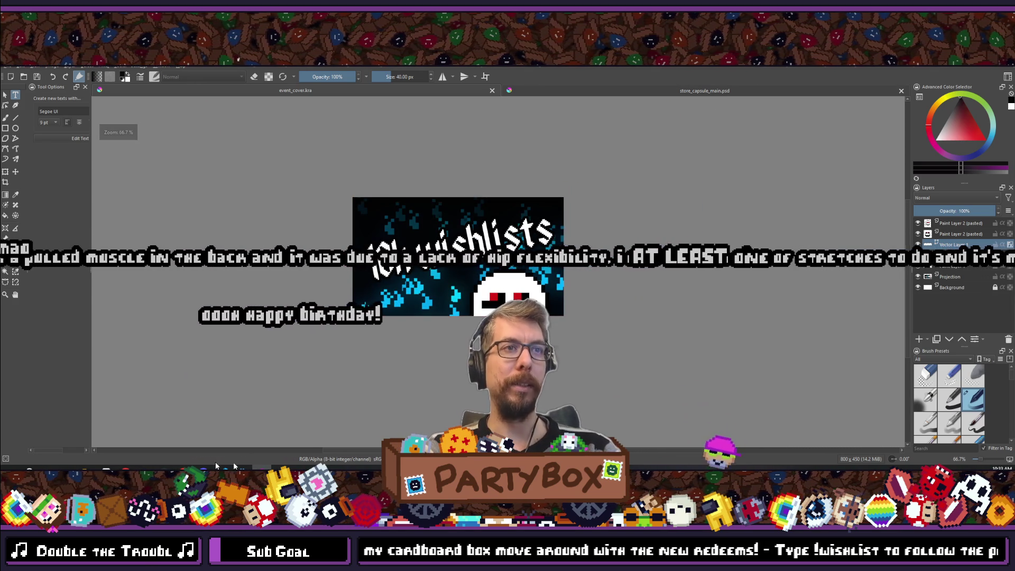
- Mark out a text box with the Text tool, dismiss it, and switch to the Steam event page
mouse_move(126, 469)
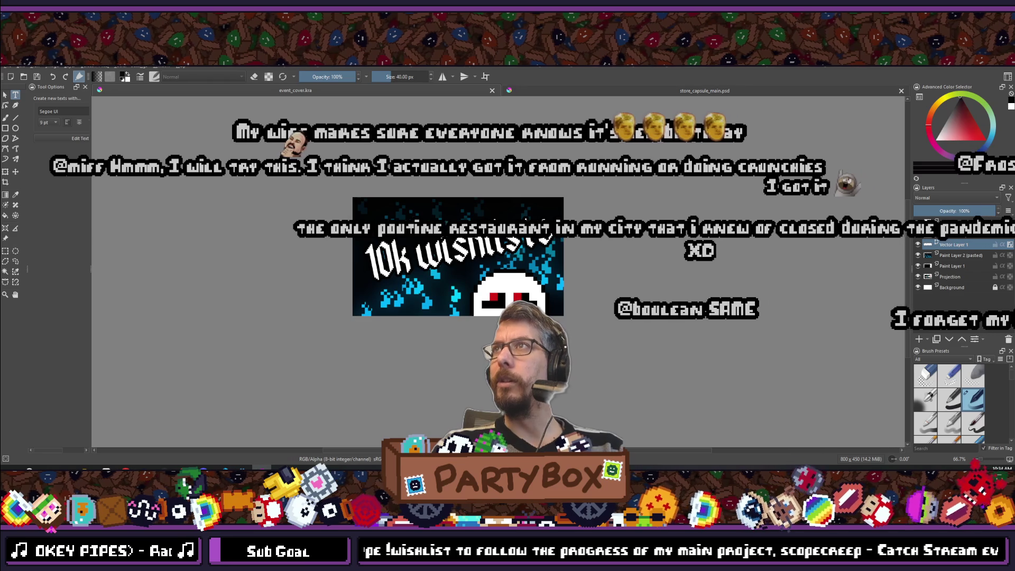
left_click_drag(315, 216, 480, 214)
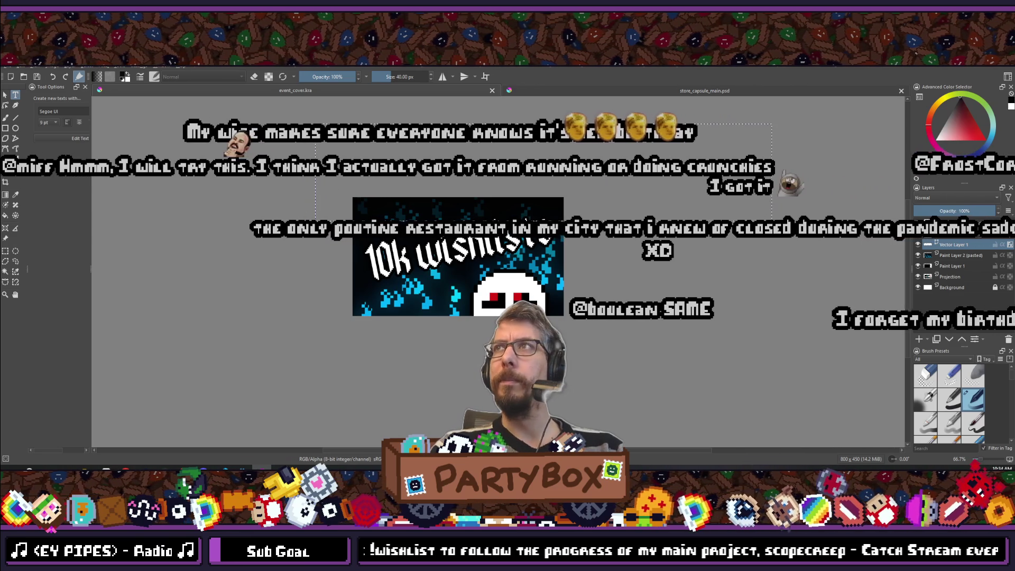
left_click(880, 117)
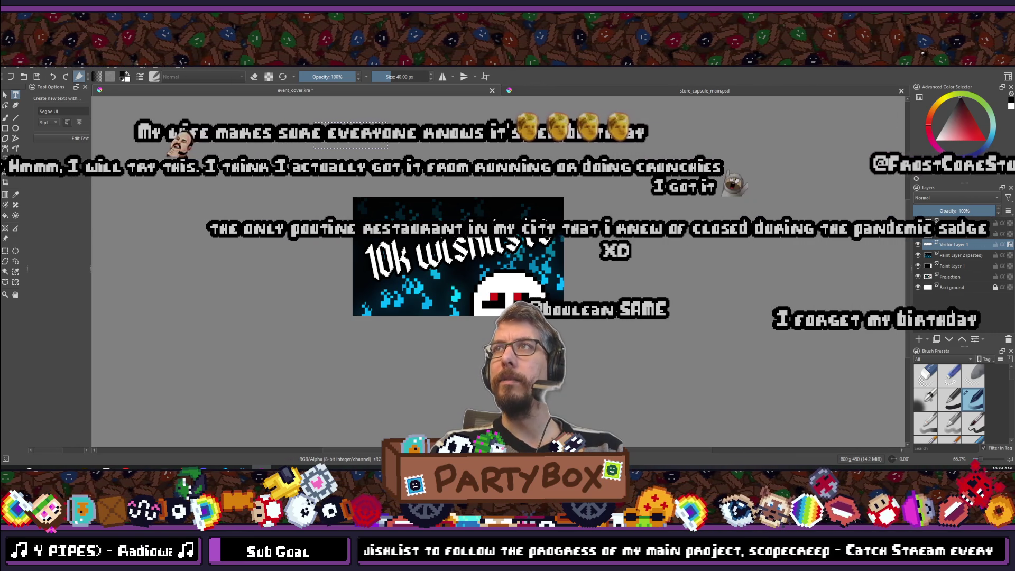
key("alt+Tab")
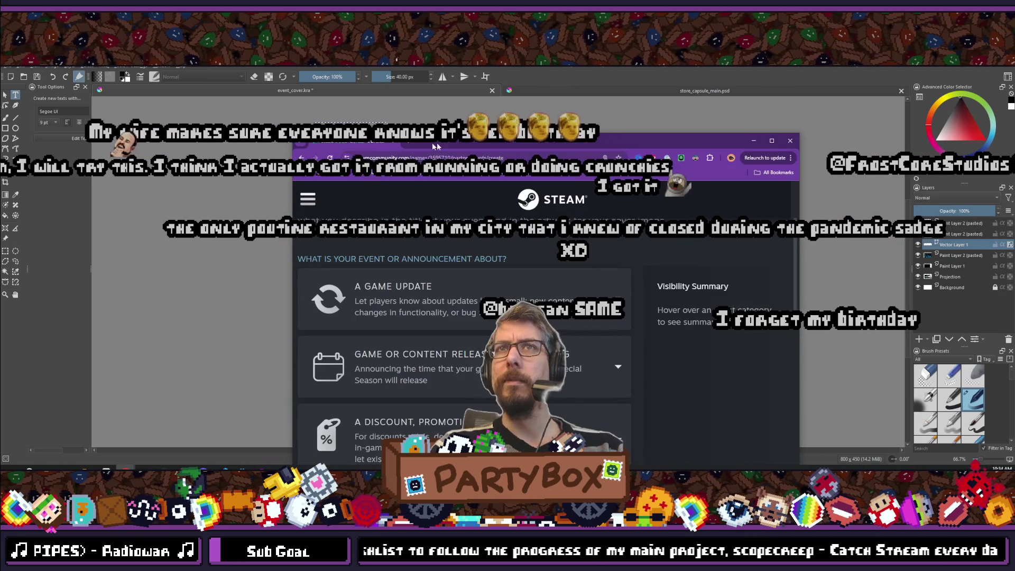
- Maximize the Steam Select A Category page, then return to the cover art in Krita
double_click(388, 153)
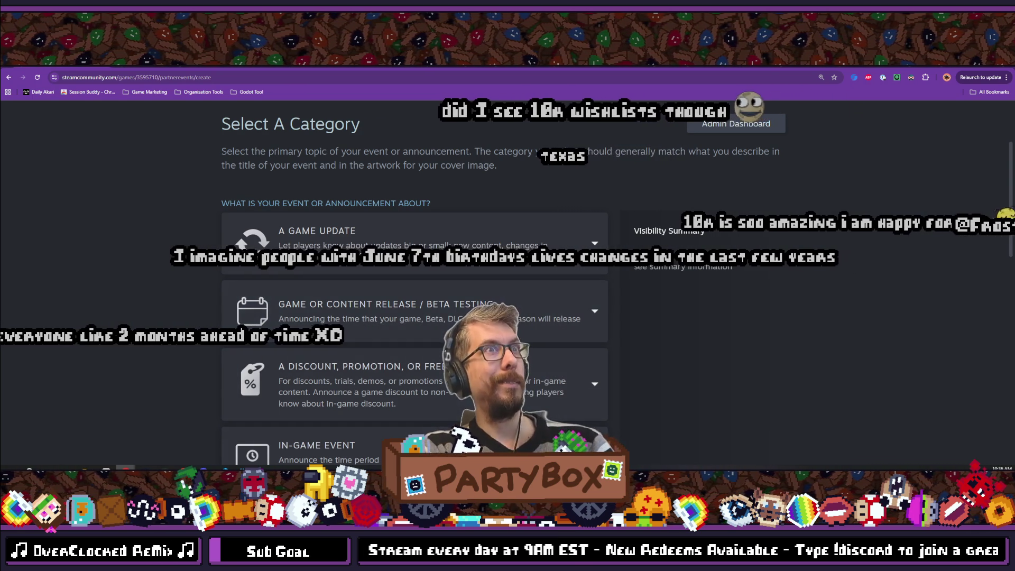
key("alt+Tab")
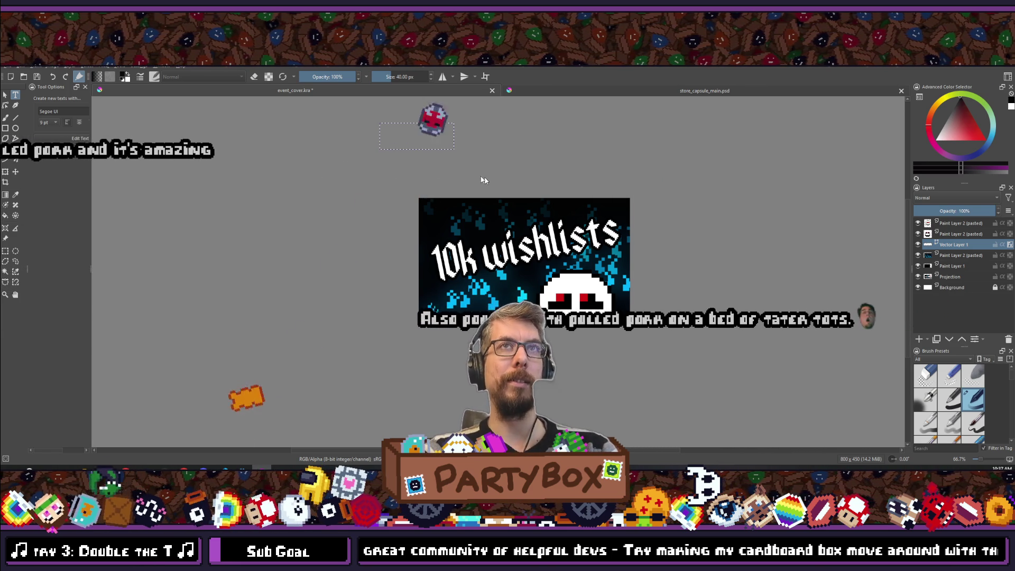
key("ctrl+a")
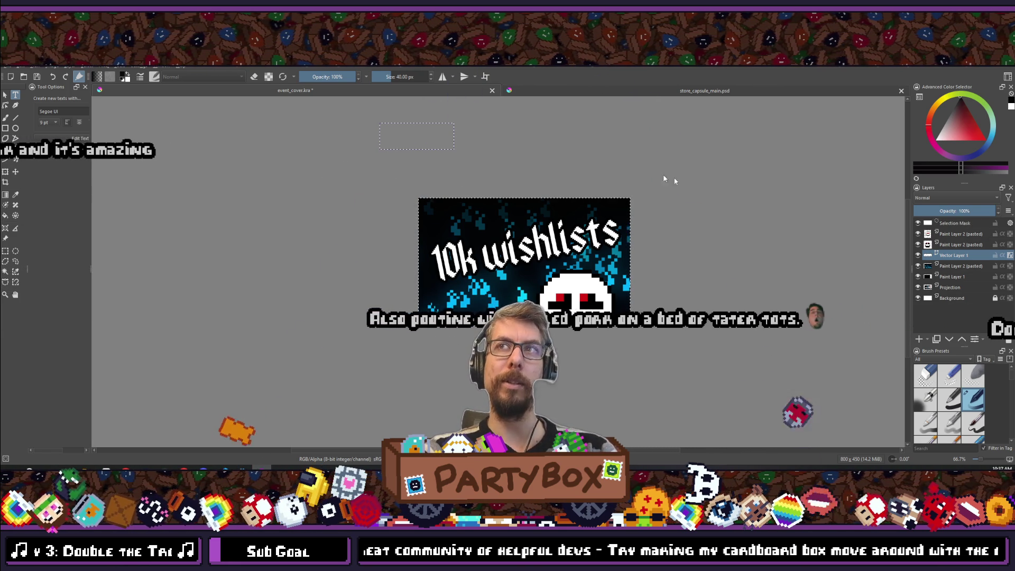
left_click(950, 287)
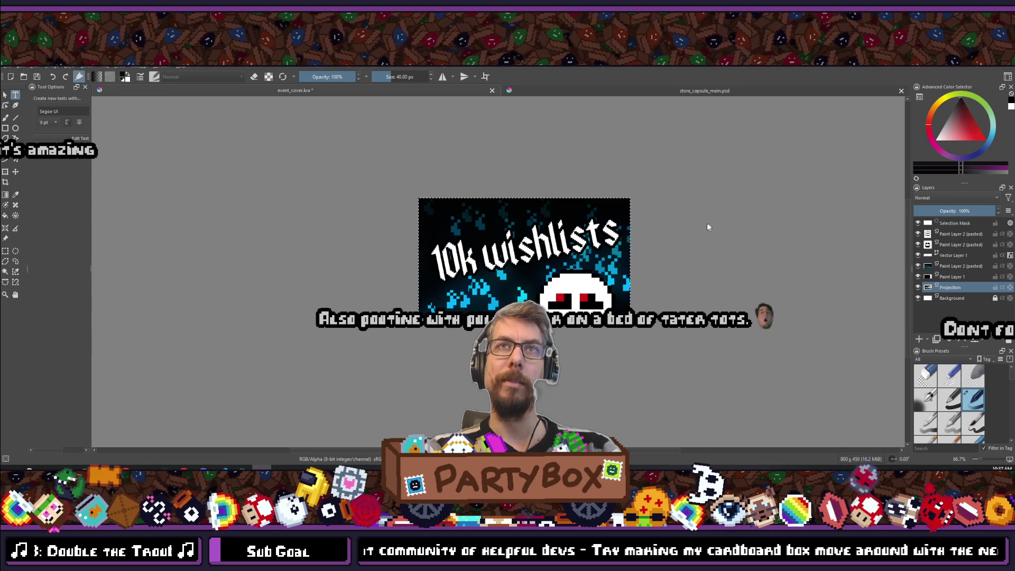
key("ctrl+shift+a")
scroll(603, 291, "down", 4)
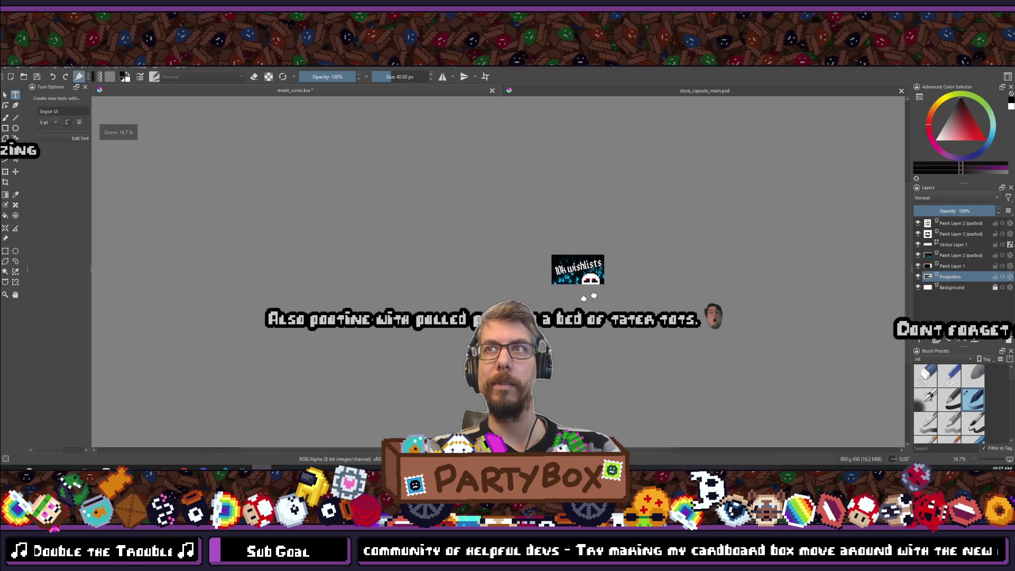
scroll(603, 291, "up", 3)
mouse_move(425, 257)
left_mouse_down()
mouse_move(514, 265)
mouse_move(499, 269)
left_mouse_up()
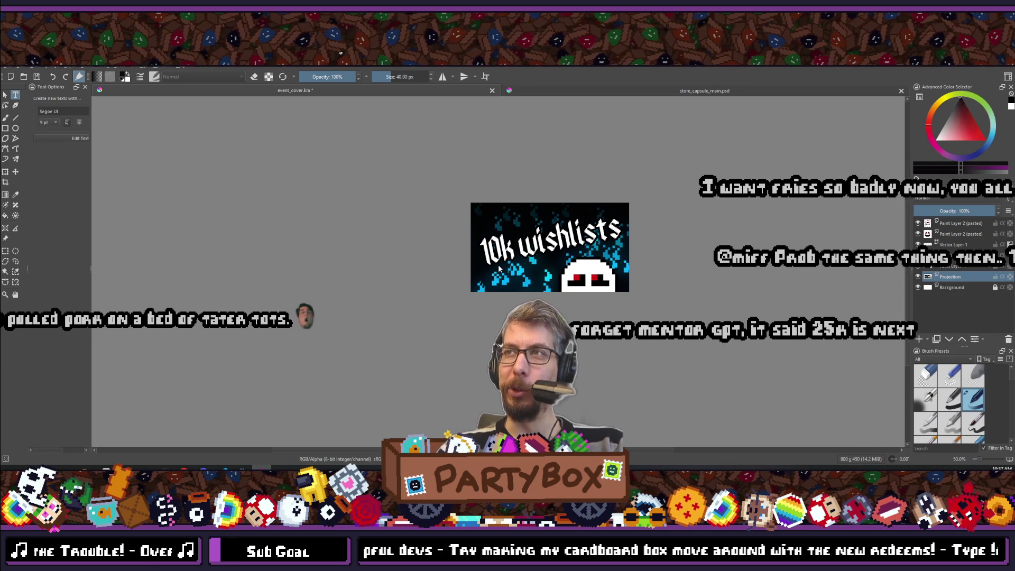
mouse_move(210, 470)
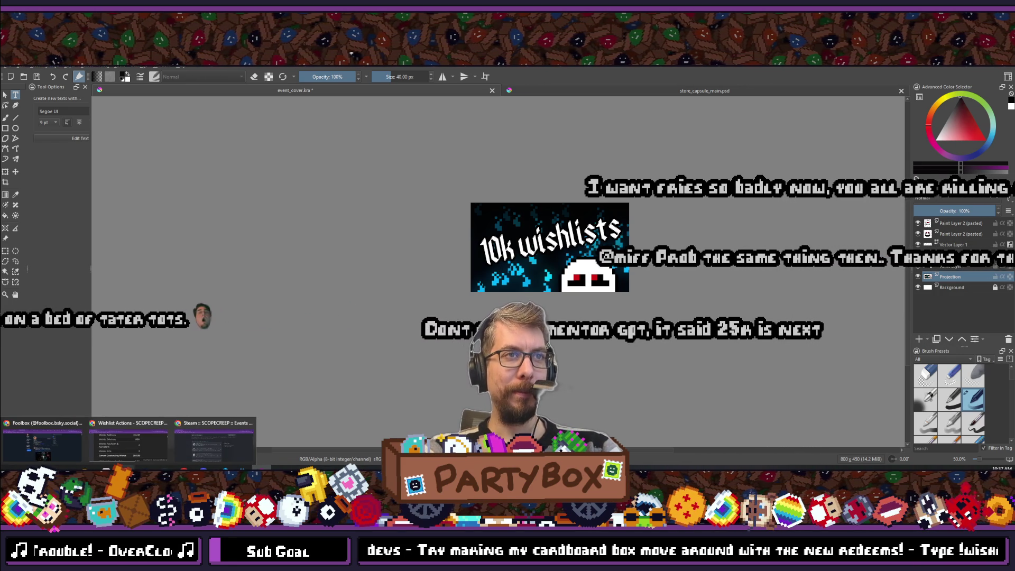
left_click(196, 443)
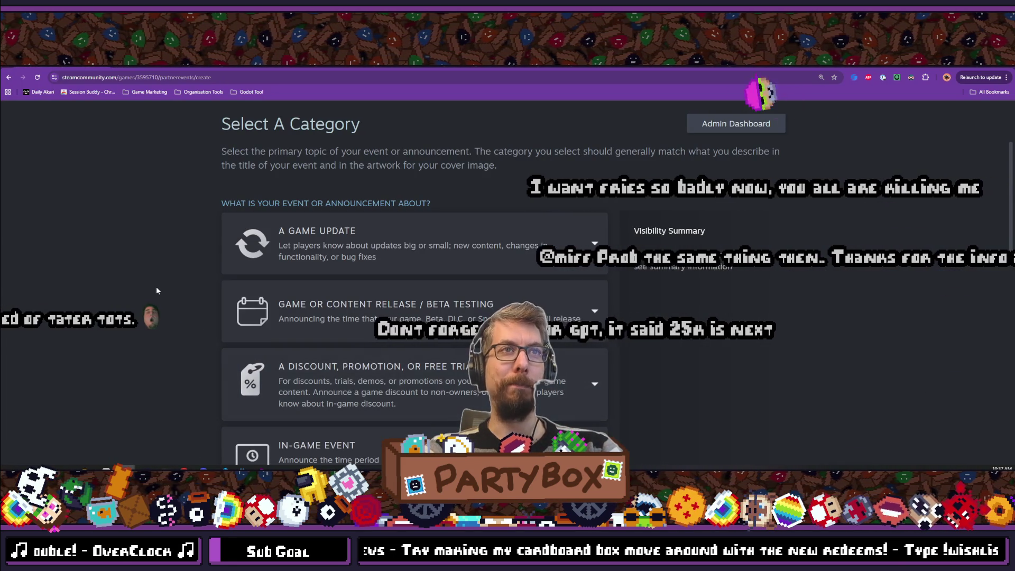
- Scroll the category list and choose Announcement / News for the new event
scroll(156, 287, "down", 2)
scroll(157, 290, "down", 5)
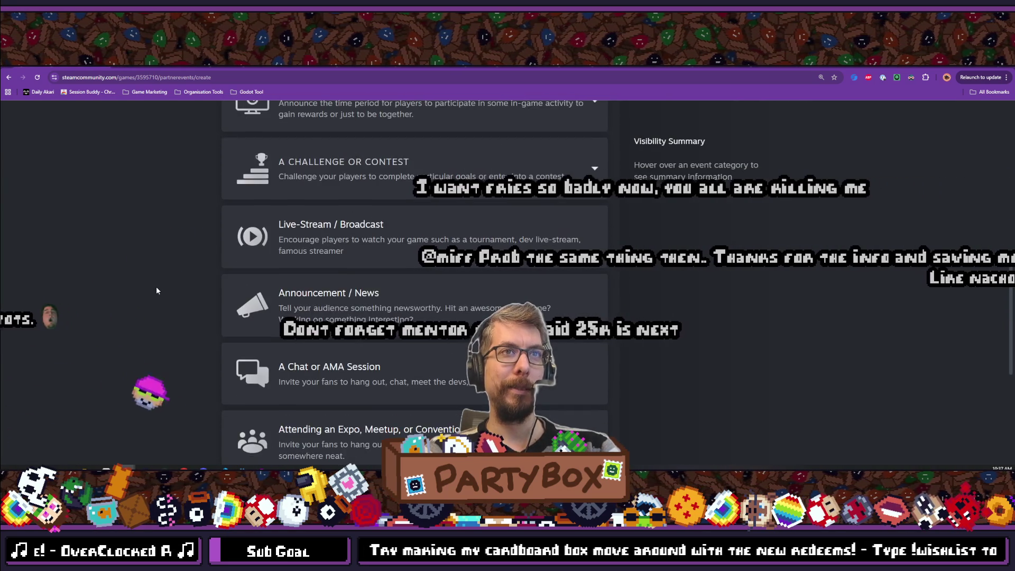
scroll(157, 290, "down", 1)
mouse_move(324, 265)
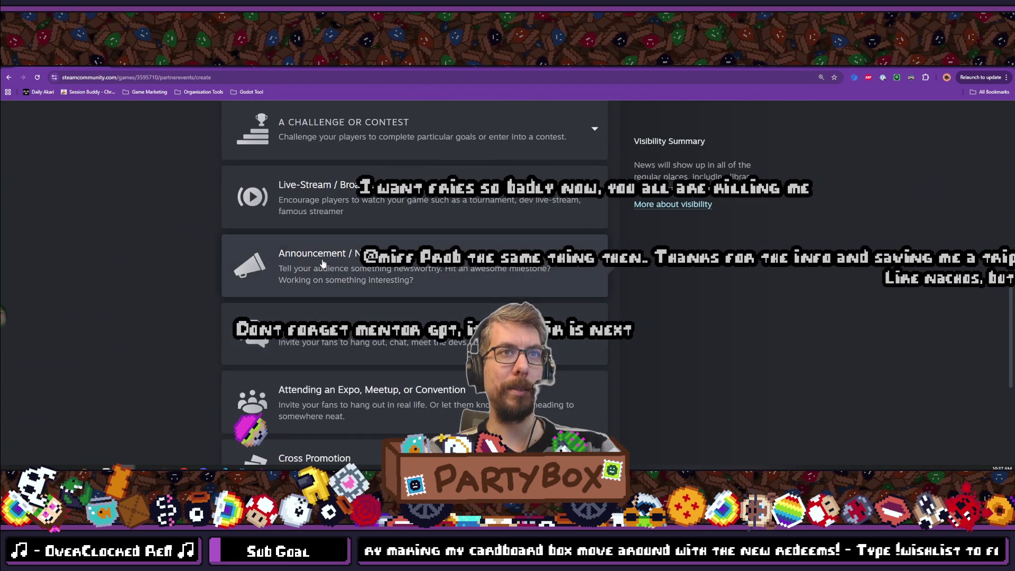
scroll(324, 264, "down", 1)
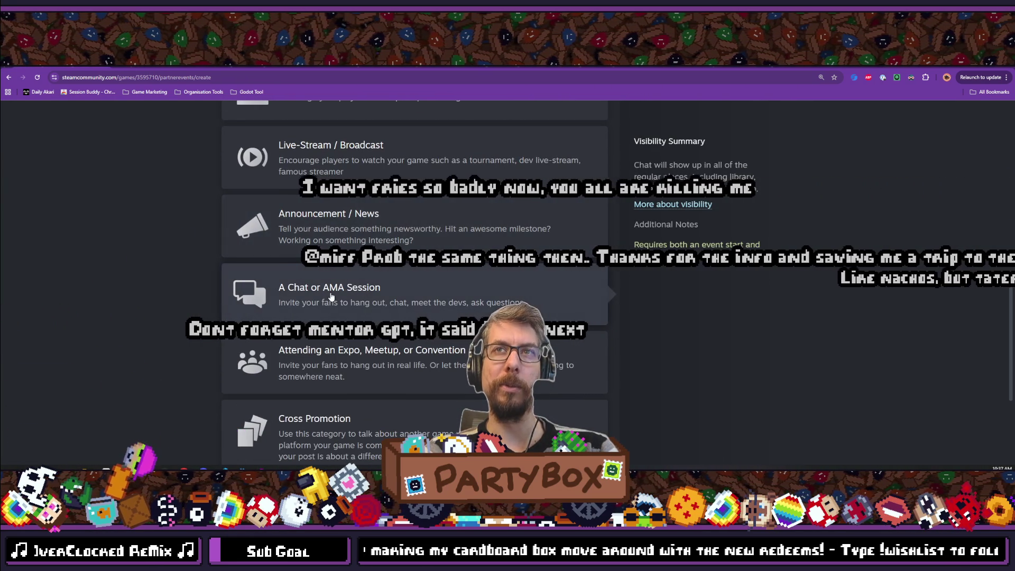
left_click(458, 229)
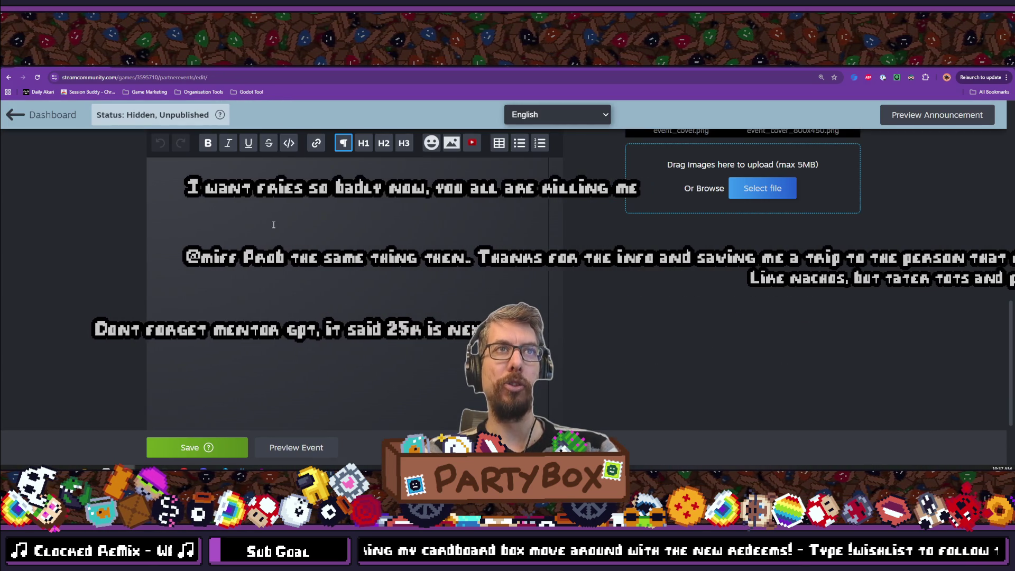
- Scroll back to the top of the new event draft and open its Artwork tab
scroll(440, 308, "up", 4)
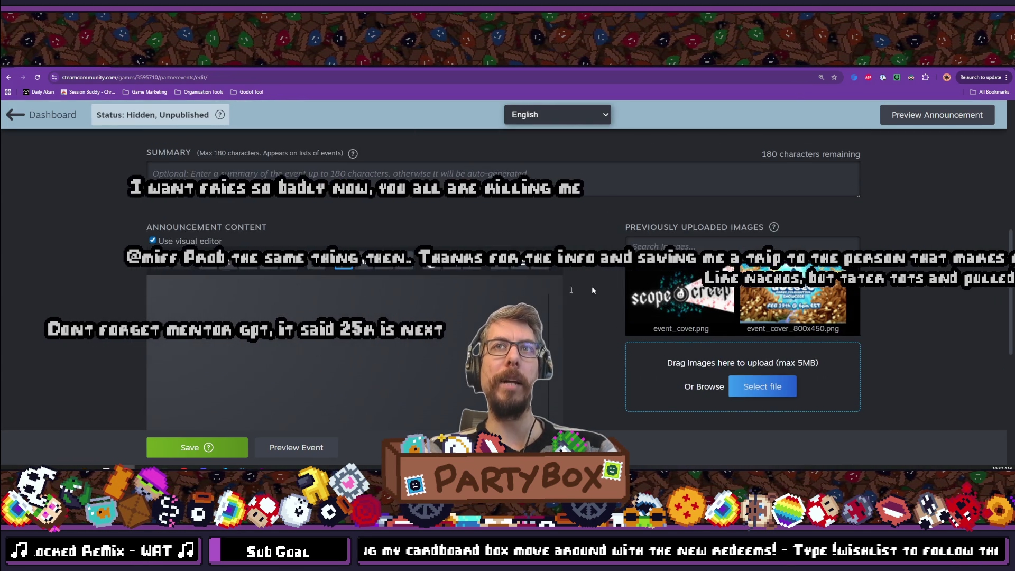
scroll(209, 207, "up", 3)
scroll(217, 210, "up", 2)
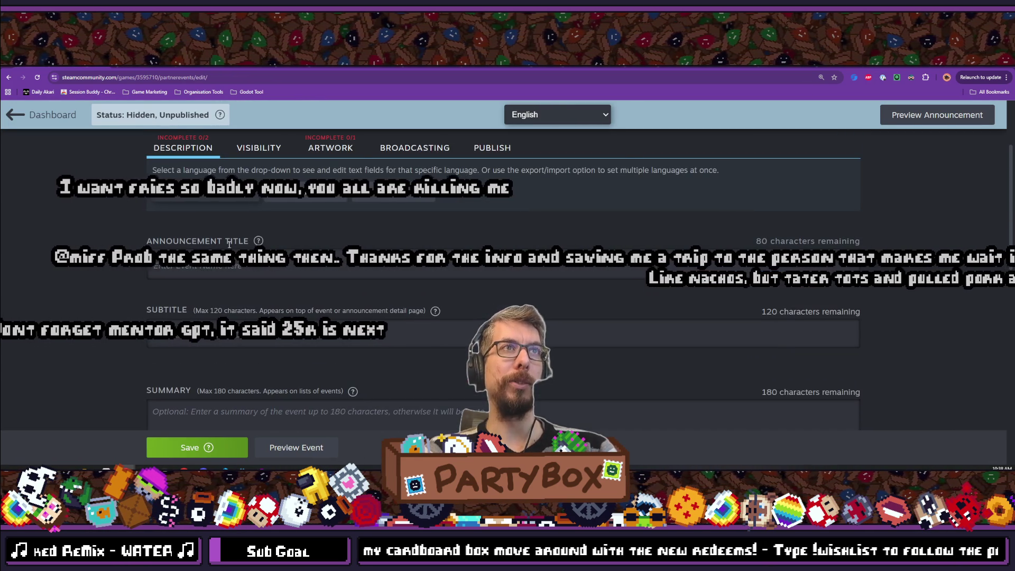
left_click(323, 148)
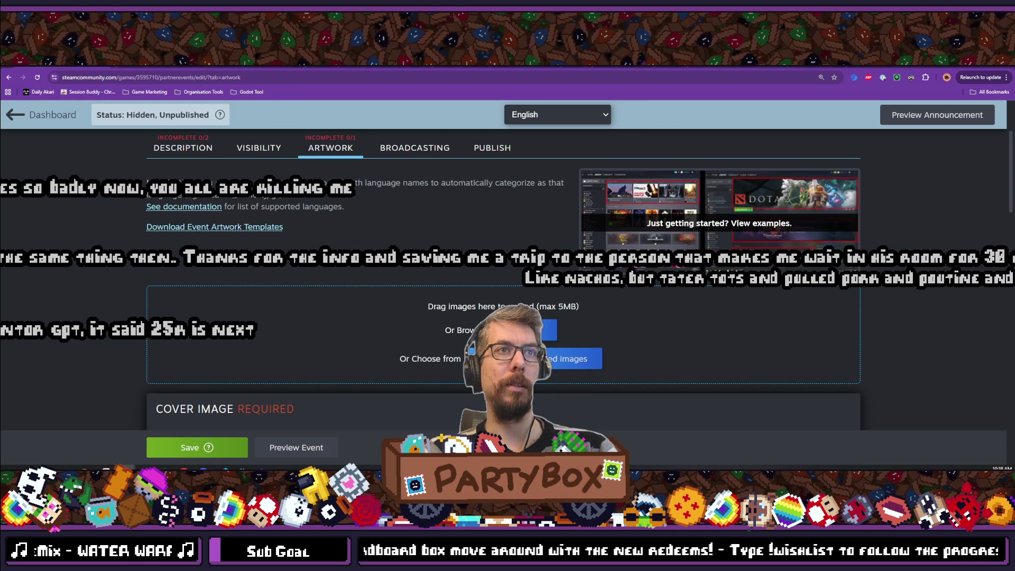
- Scroll the Artwork tab to the upload box and Cover Image section, then return to Krita
scroll(269, 285, "down", 4)
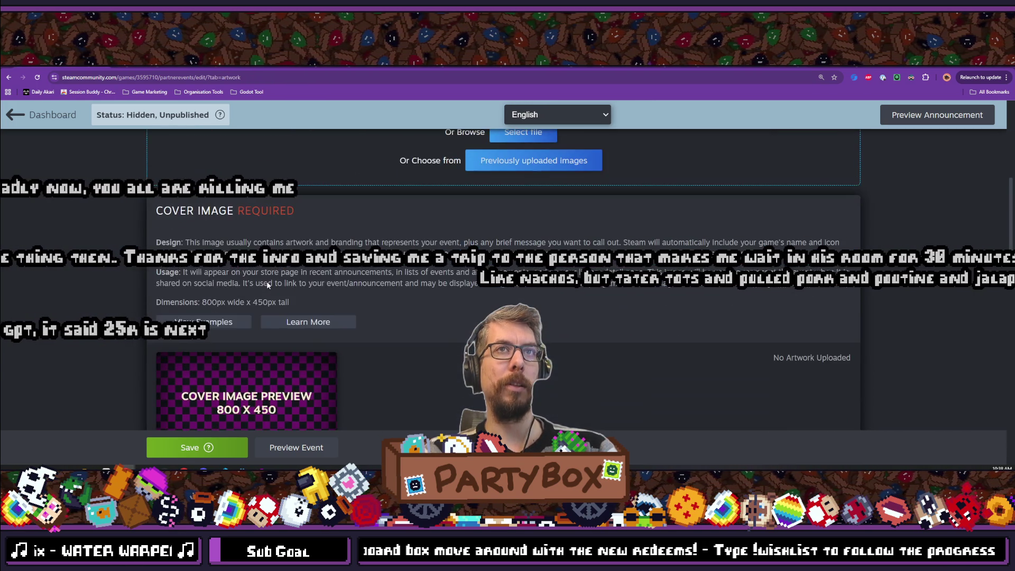
scroll(281, 297, "down", 3)
scroll(281, 297, "up", 5)
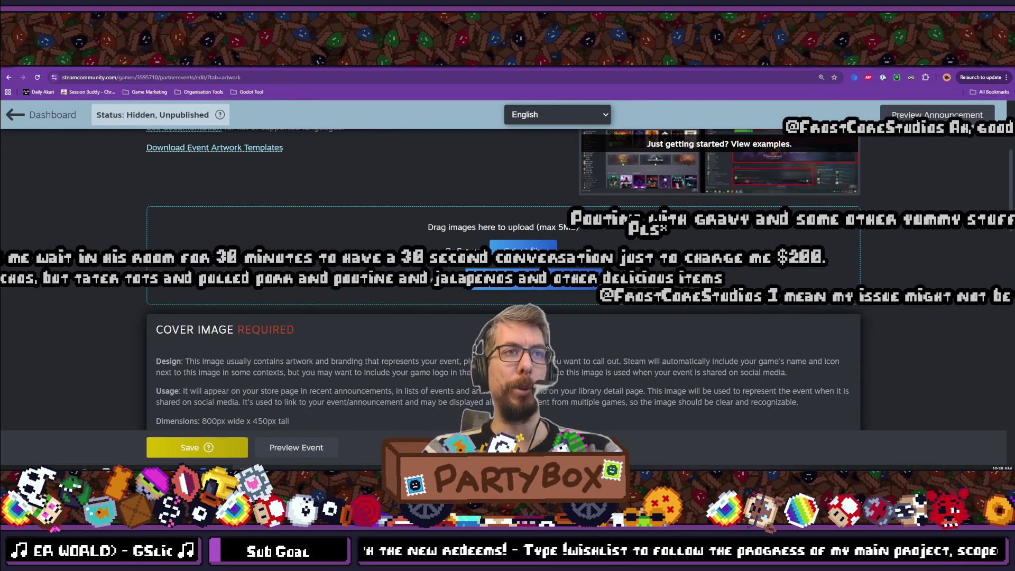
key("alt+Tab")
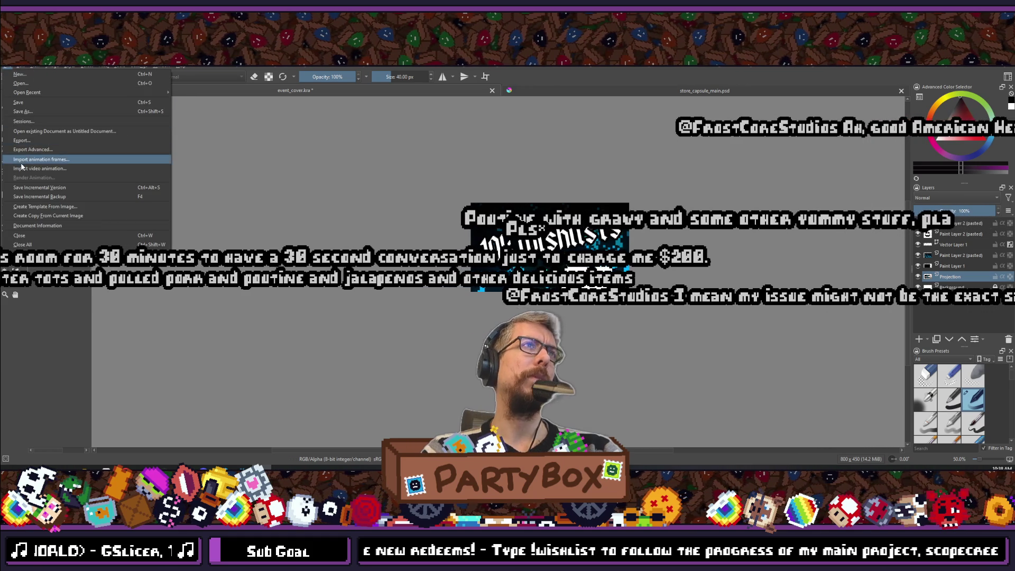
- Look up the high_res_steam_game_templates export folder path in Krita's Export dialog, then close it
left_click(21, 141)
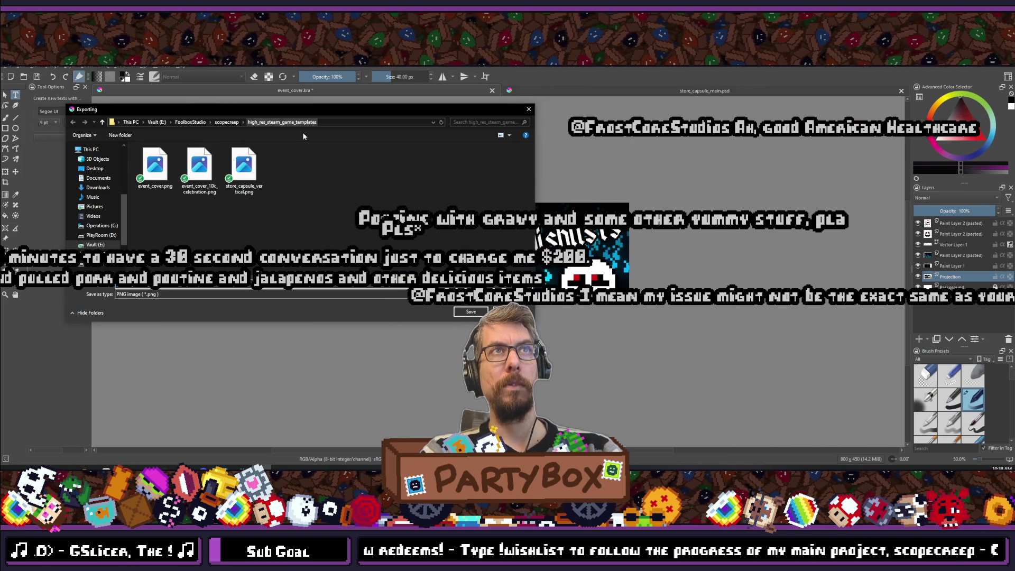
left_click(358, 122)
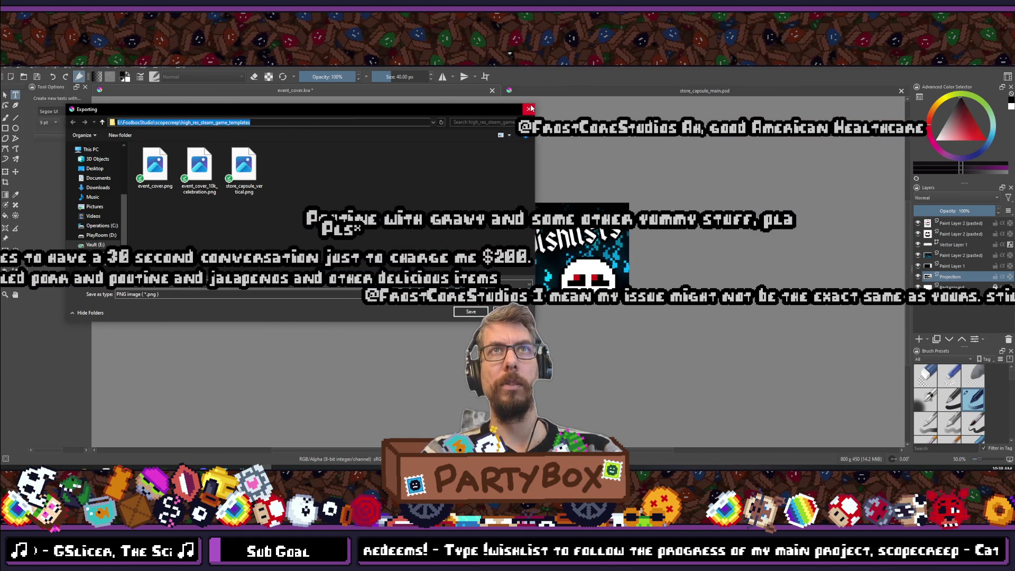
key("Escape")
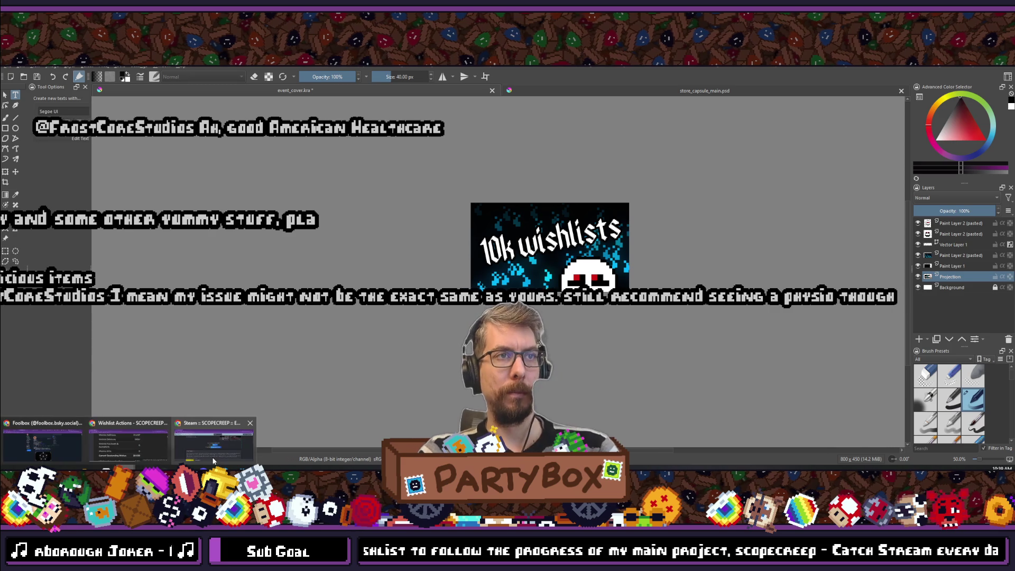
- Drop the 10k wishlists PNG into the Artwork upload box as the English Cover Image - 800x450
key("alt+Tab")
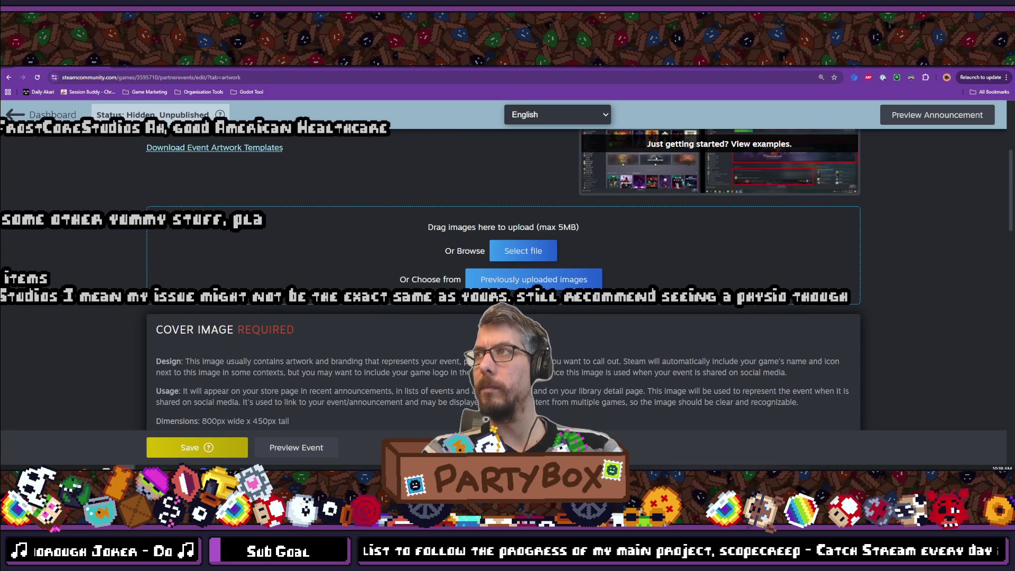
left_click_drag(580, 227, 490, 227)
left_click(611, 236)
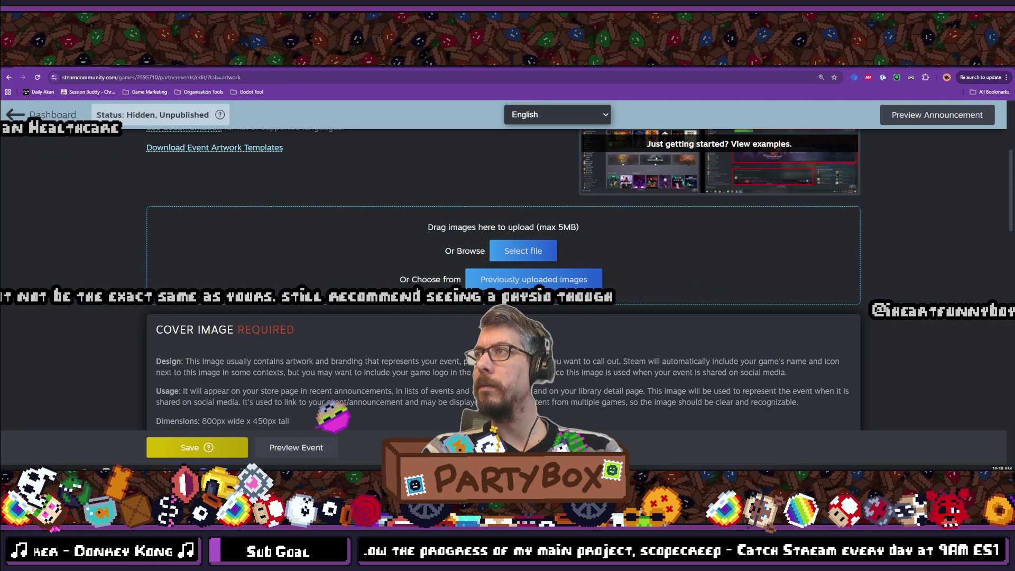
mouse_move(395, 264)
left_mouse_down()
mouse_move(455, 246)
mouse_move(447, 253)
left_mouse_up()
scroll(629, 309, "down", 1)
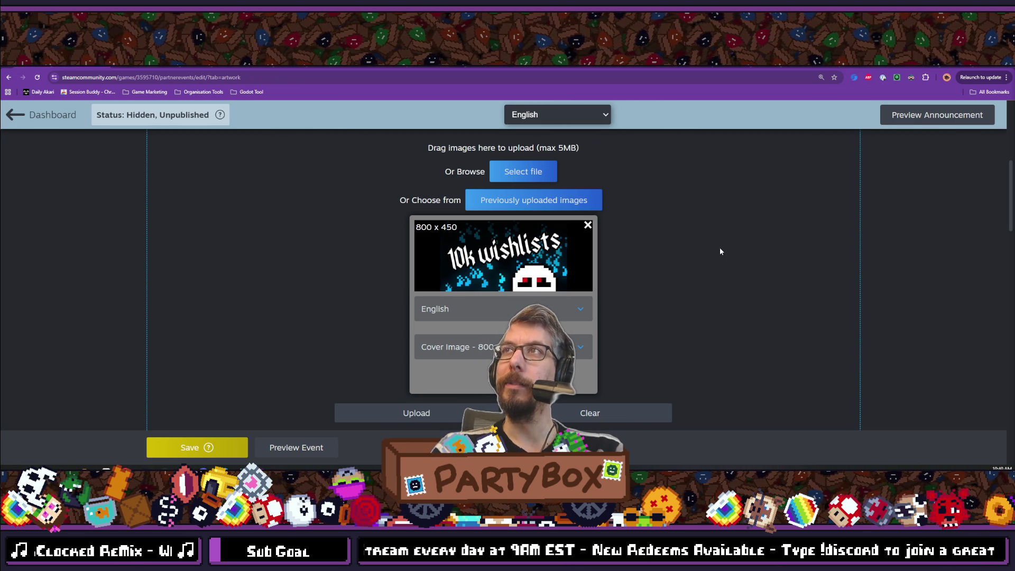
scroll(415, 293, "down", 2)
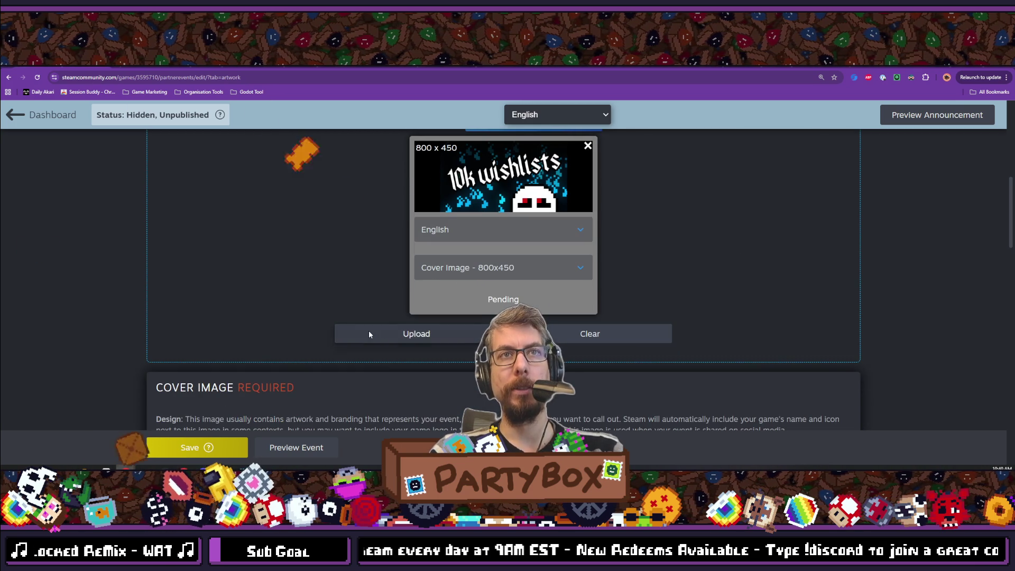
- Upload the 10k wishlists image and confirm the English Cover Image thumbnail appears
left_click(369, 334)
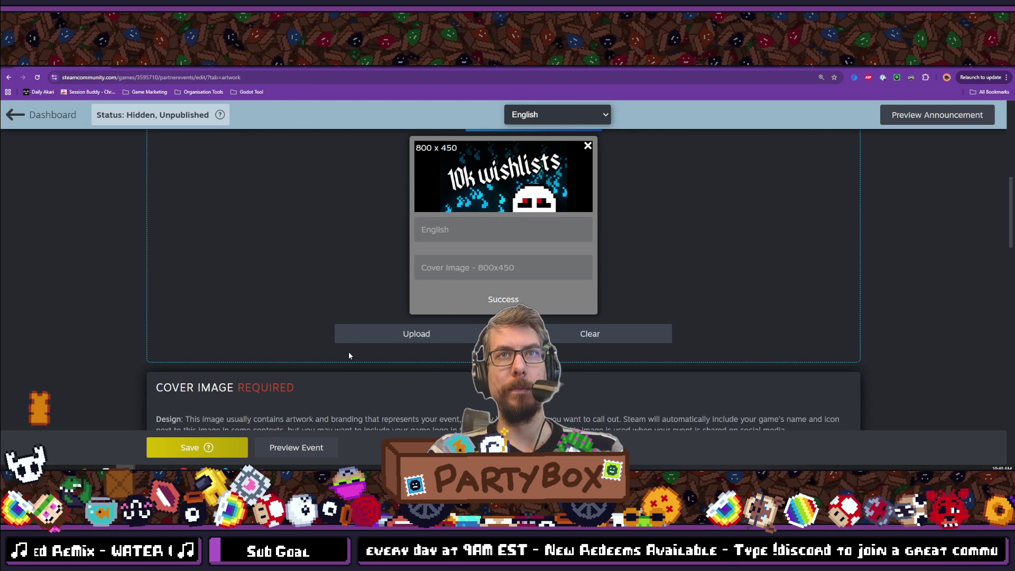
scroll(340, 317, "down", 7)
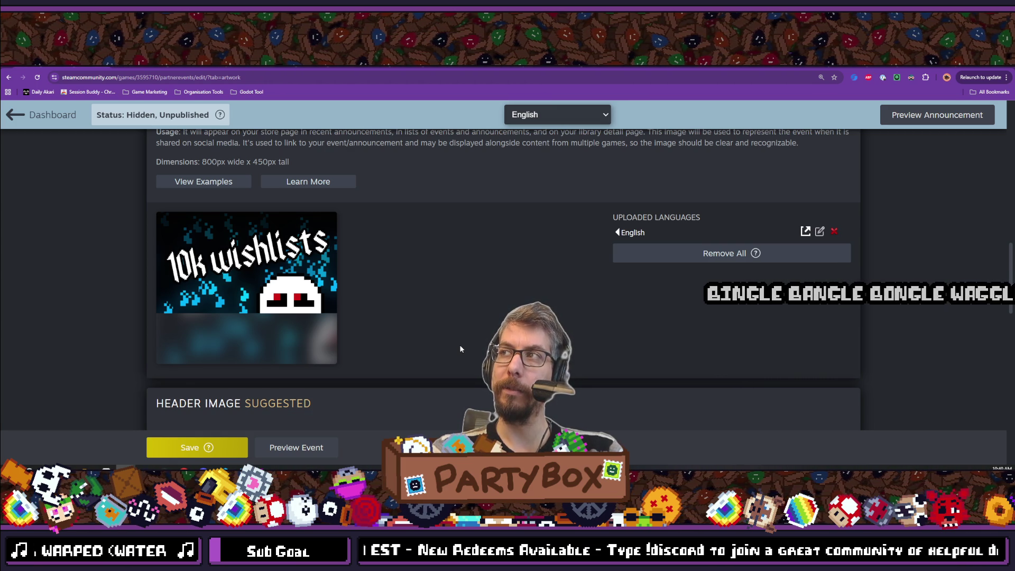
scroll(460, 349, "up", 5)
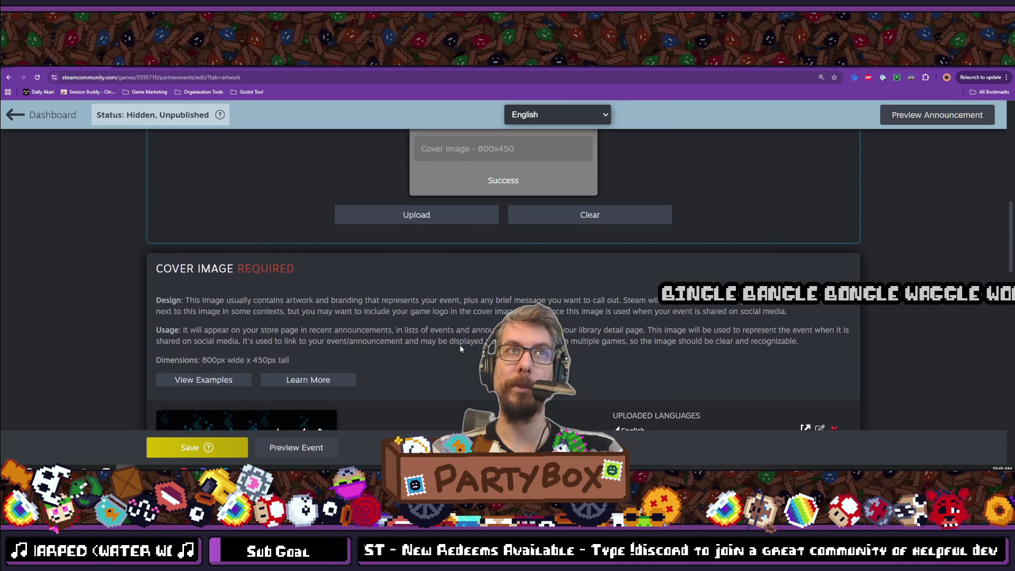
scroll(460, 346, "up", 6)
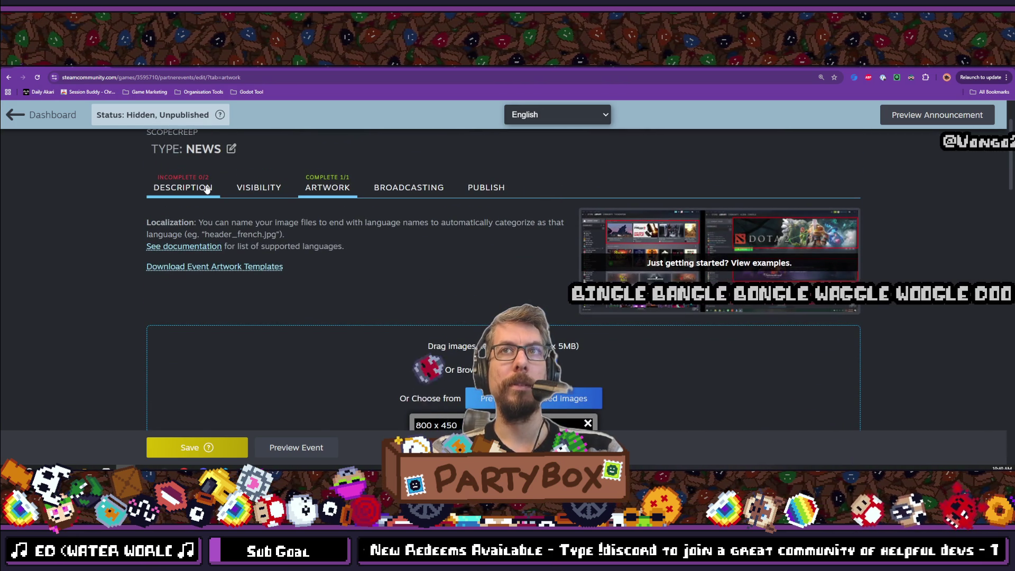
- Open the event's Description tab to reach the empty announcement fields
left_click(221, 193)
scroll(339, 233, "down", 2)
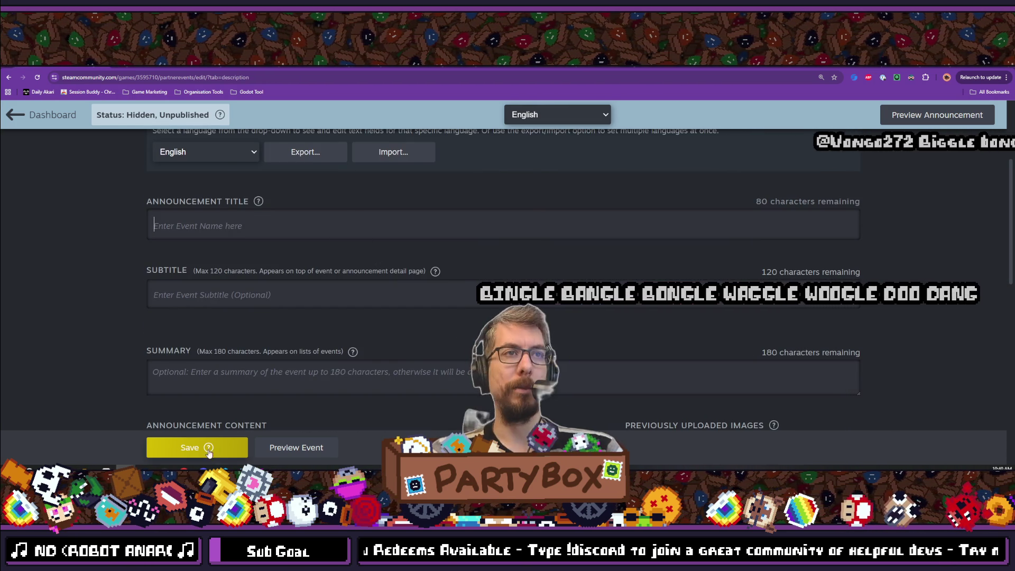
key("alt+Tab")
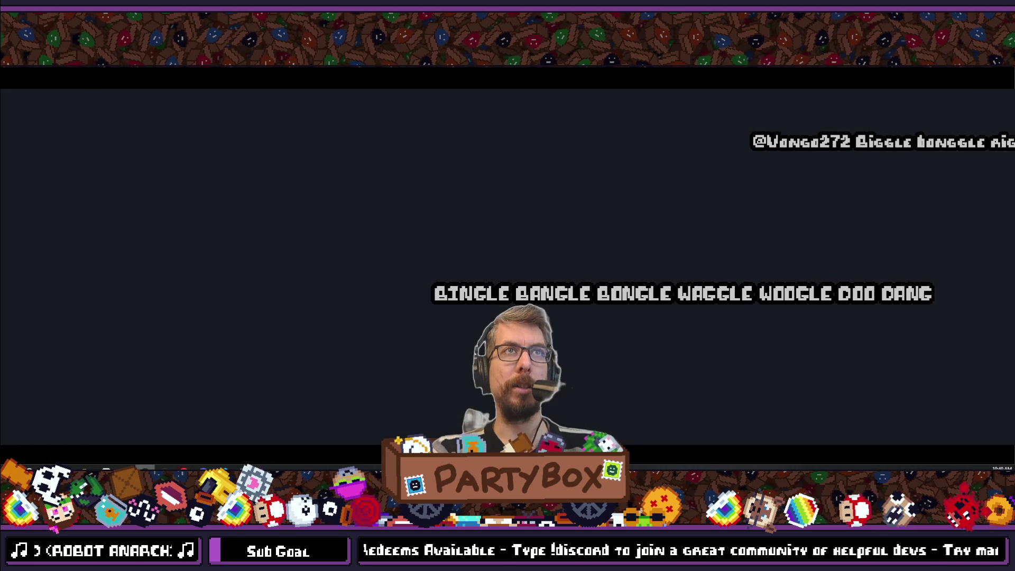
- Scroll the News Hub down past older posts to the 15,000 Wishlists announcement
scroll(566, 238, "down", 3)
scroll(564, 264, "down", 3)
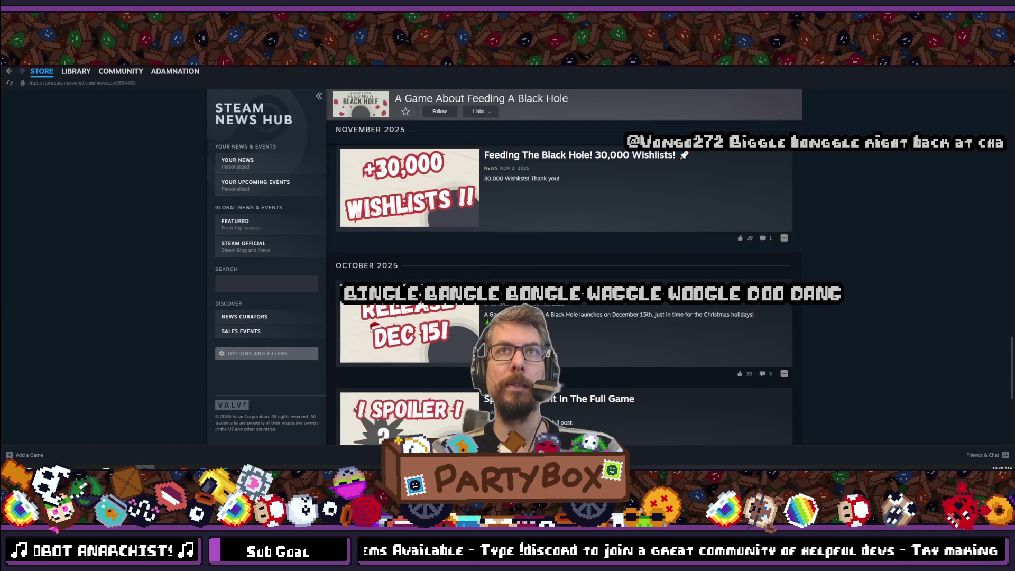
scroll(563, 264, "down", 3)
scroll(564, 265, "down", 3)
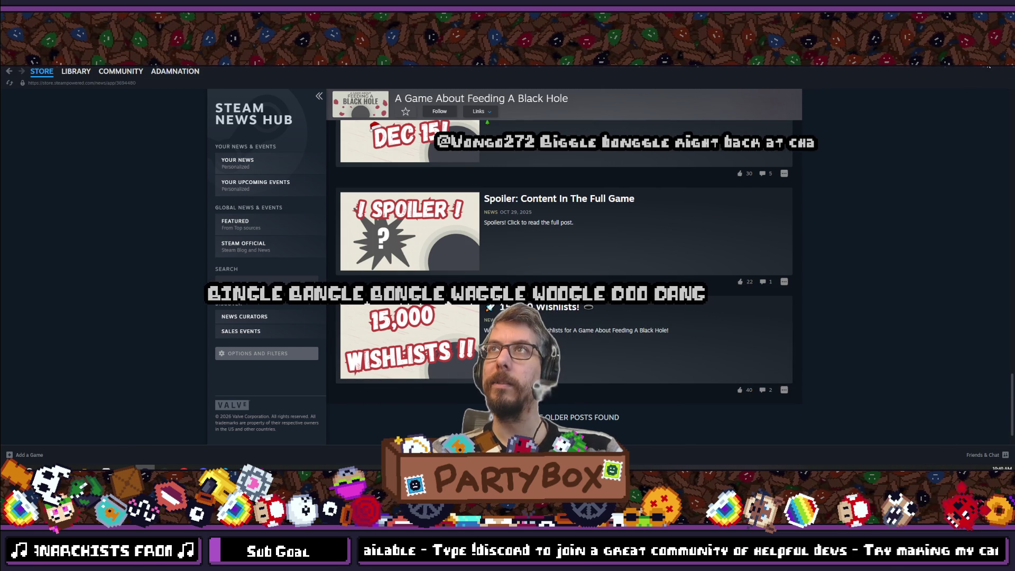
- Enter '10k WISHLISTS! 👻' as the Announcement Title, then move to the Subtitle field
key("alt+Tab")
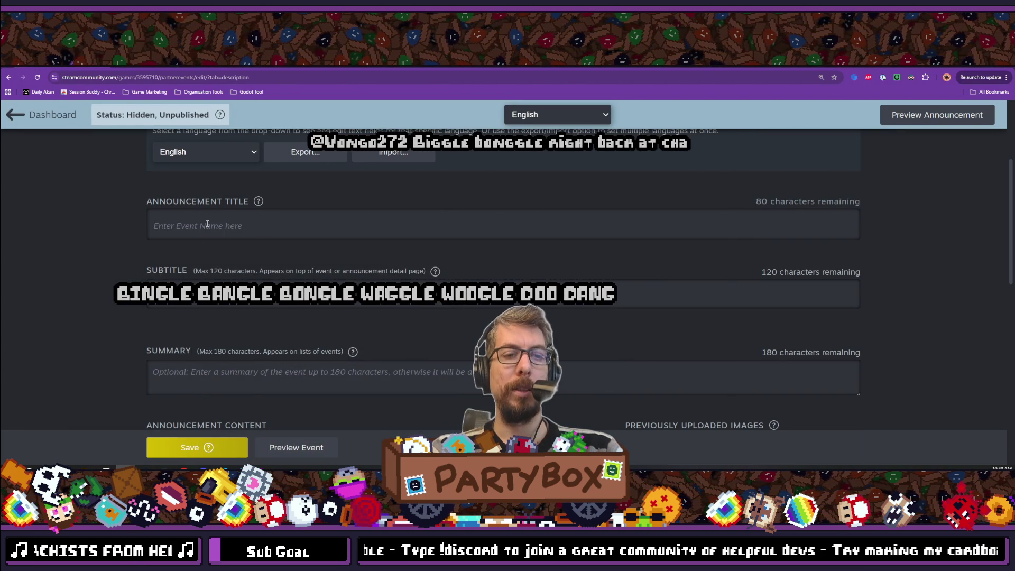
key("BackSpace")
type("k")
key("BackSpace")
type("WISHL")
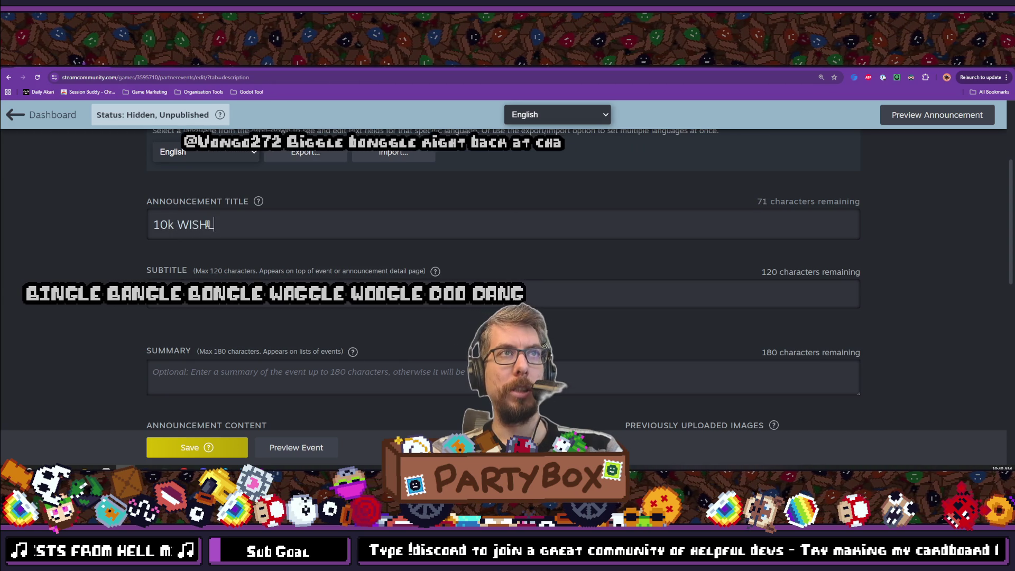
type("ISTS!")
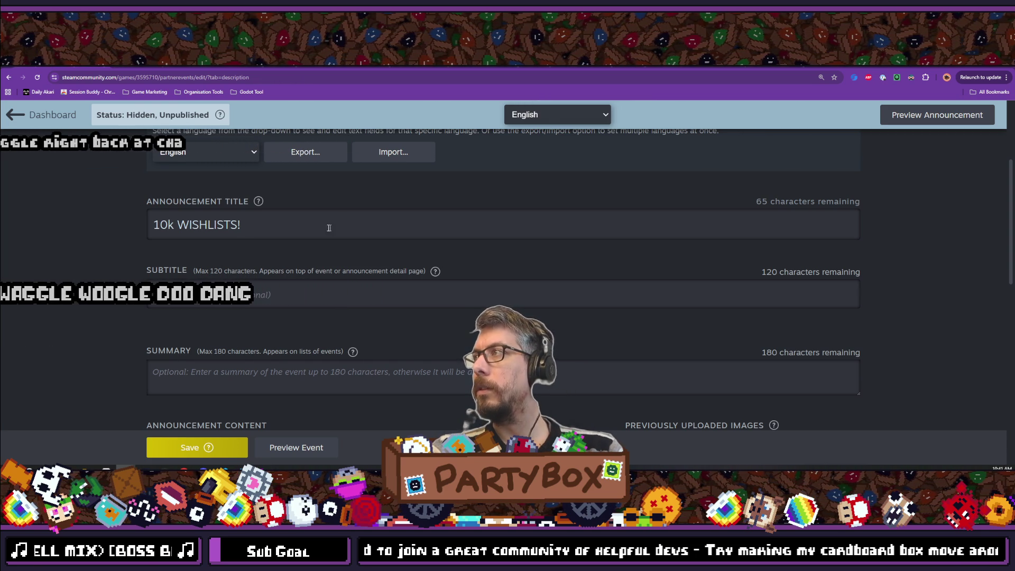
type("👻")
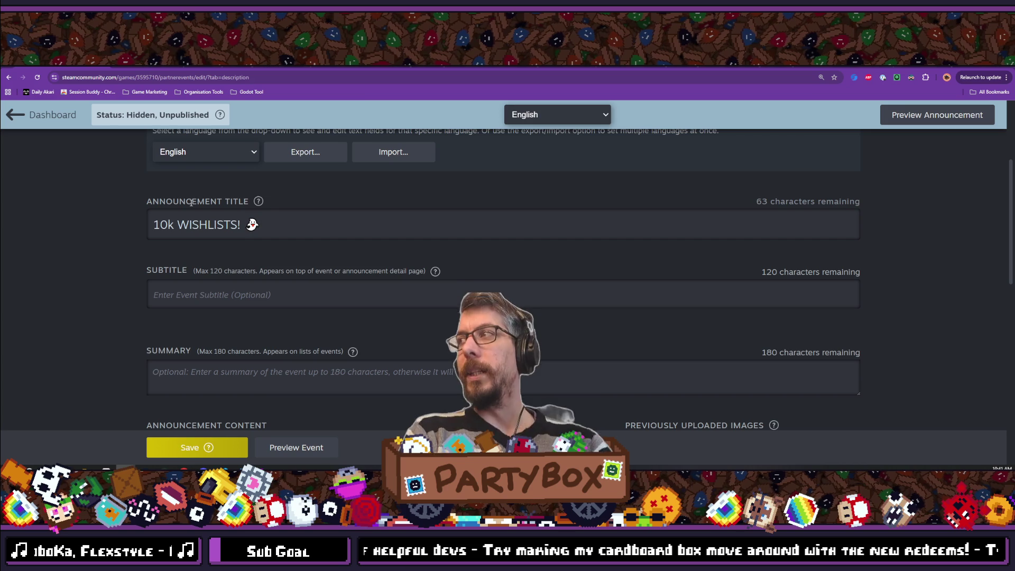
key("Tab")
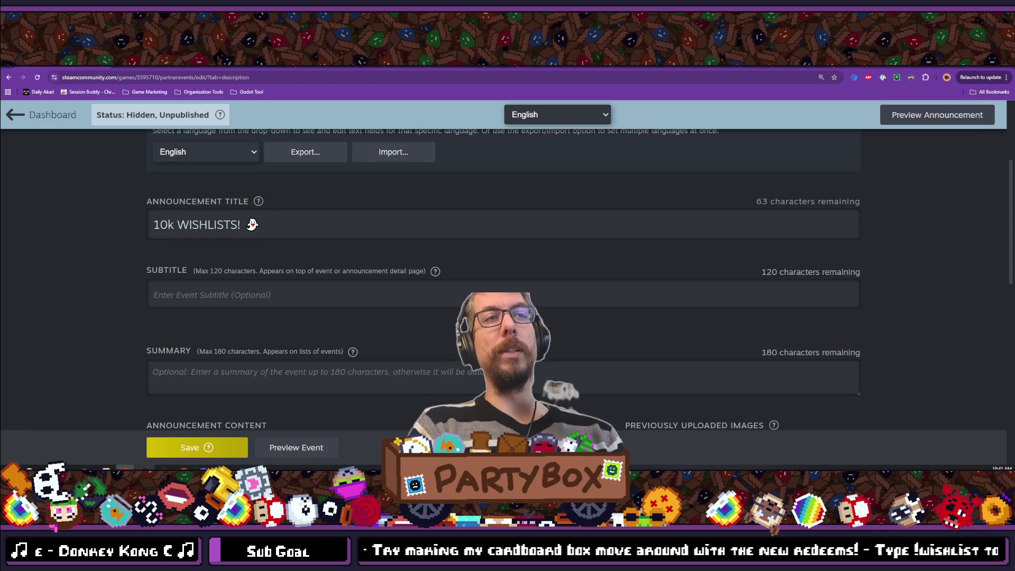
left_click(146, 469)
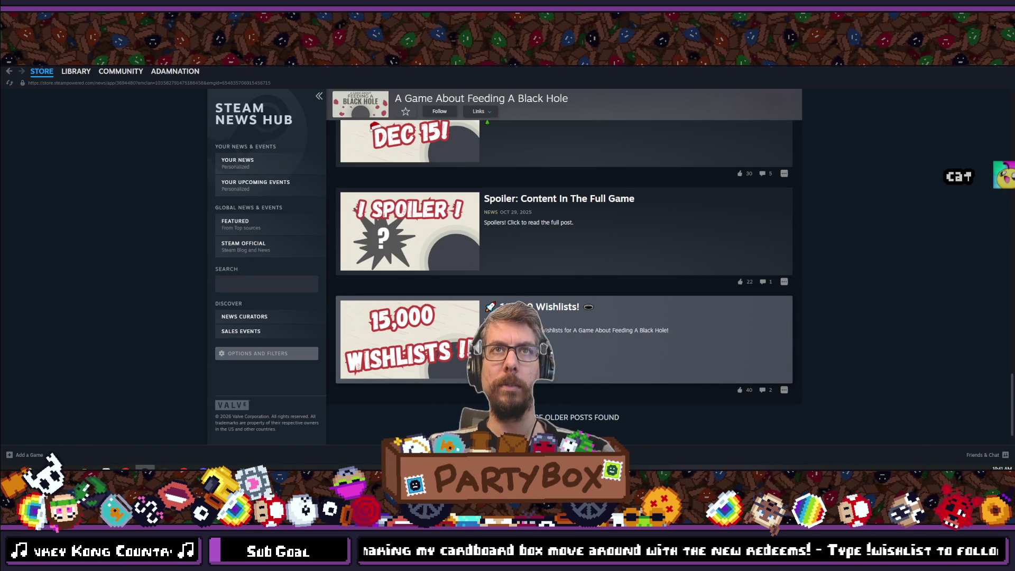
left_click(417, 286)
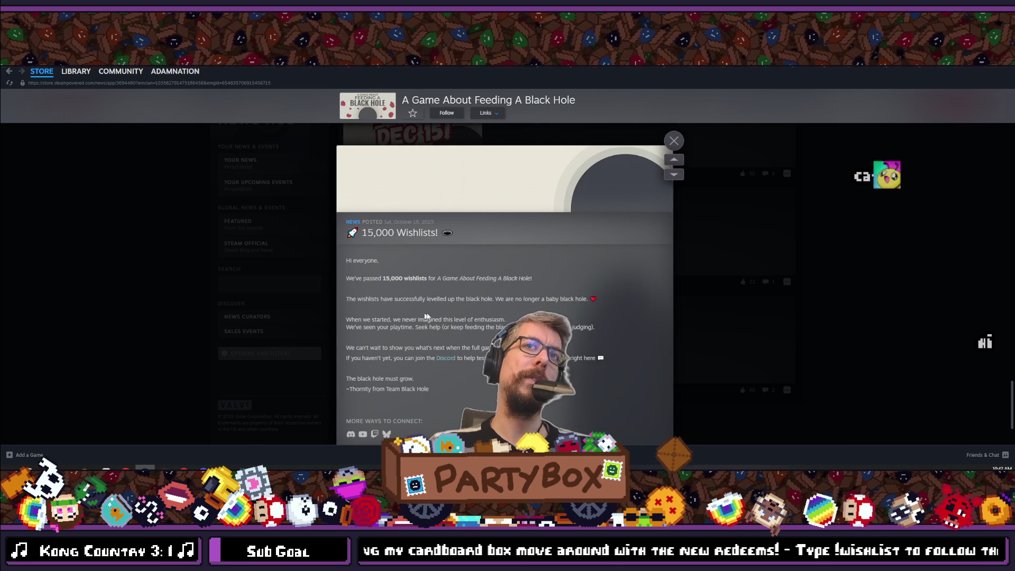
left_click(9, 74)
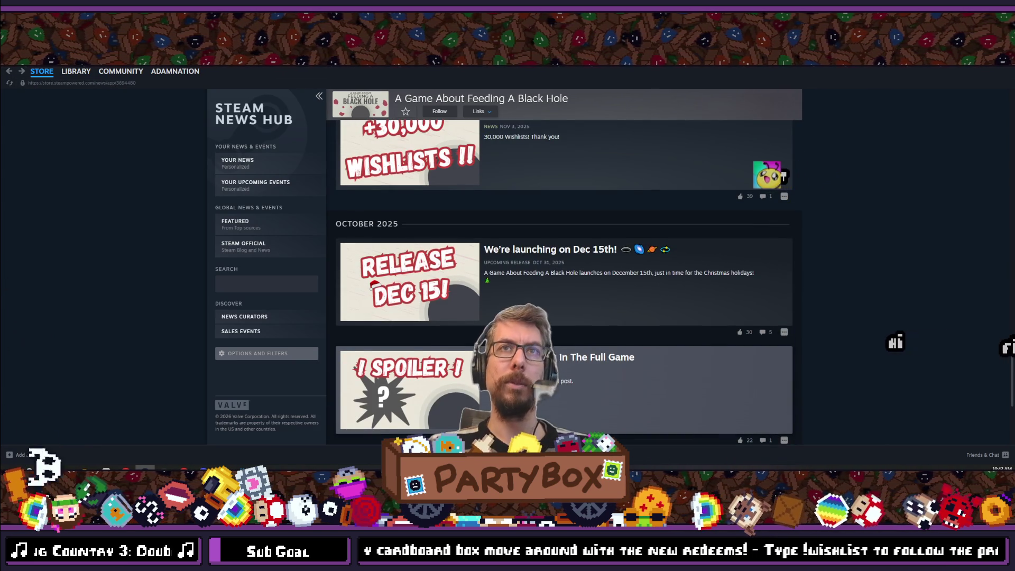
scroll(519, 287, "down", 2)
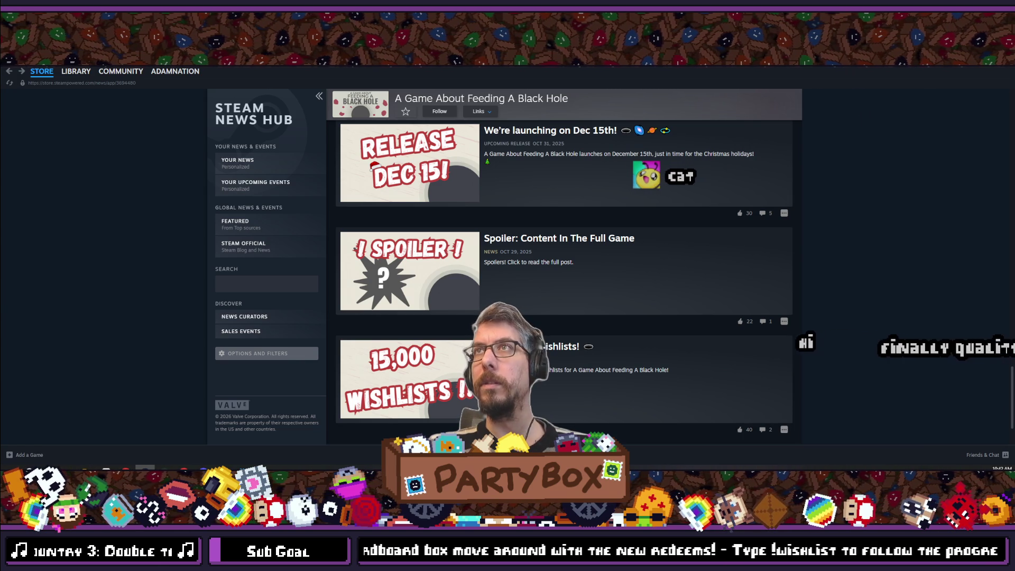
key("alt+Tab")
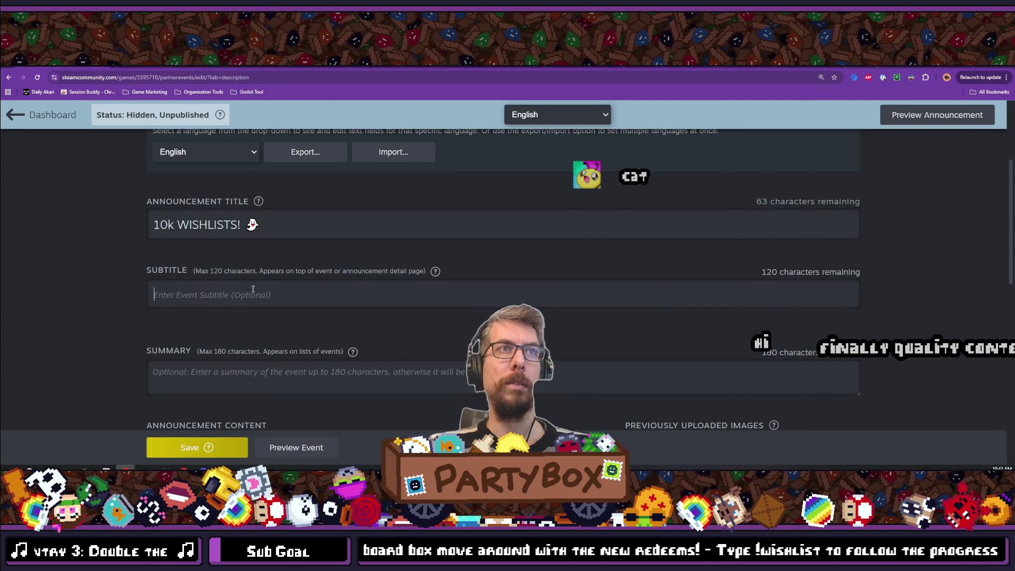
- Type 'SCOPECREEP reached 10…' into the announcement's Subtitle field
left_click(253, 289)
type("SCOPE C")
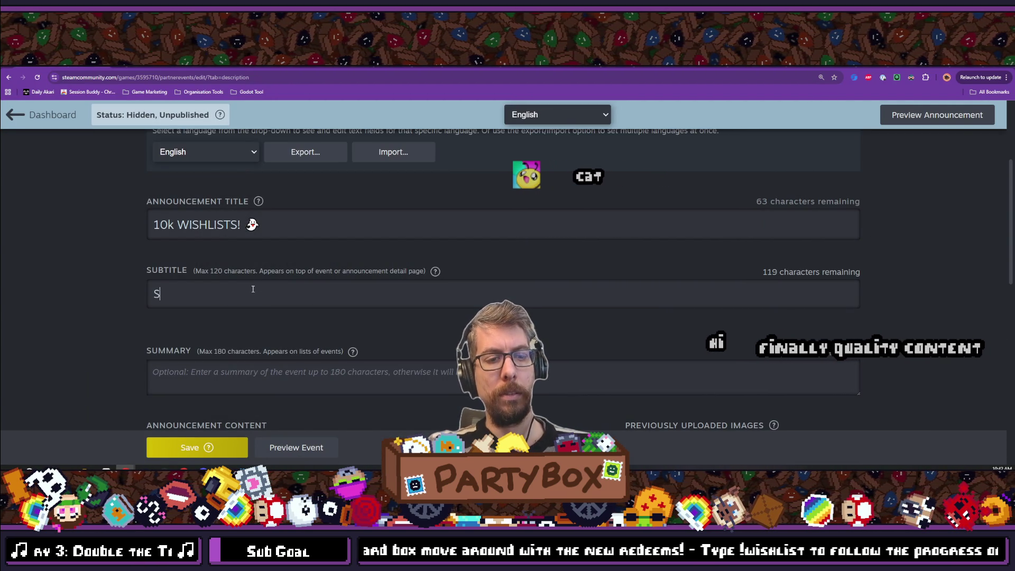
key("BackSpace")
key("BackSpace")
type("CREEP w")
key("BackSpace")
type("r")
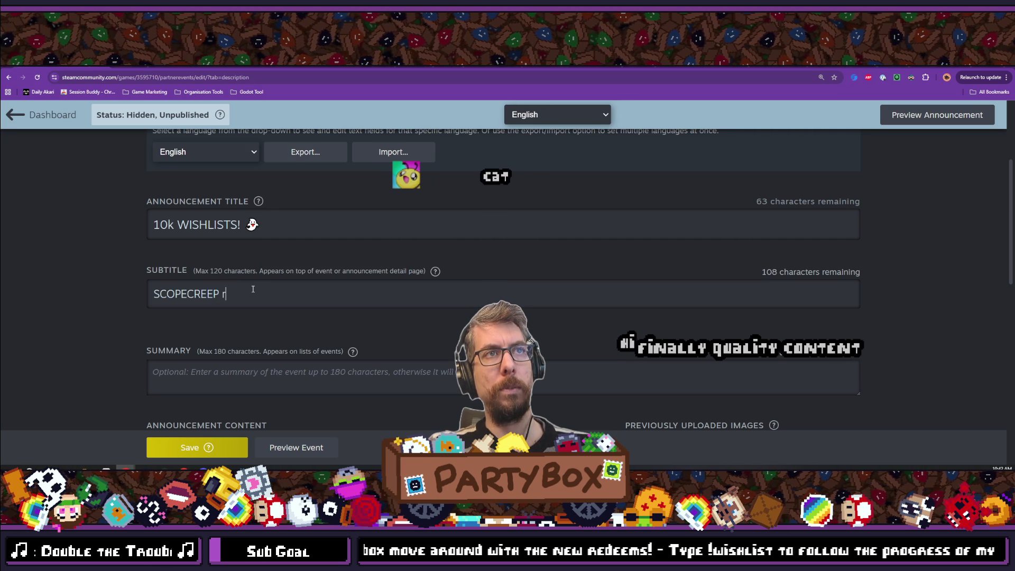
type("eached 10,000 wishlists!")
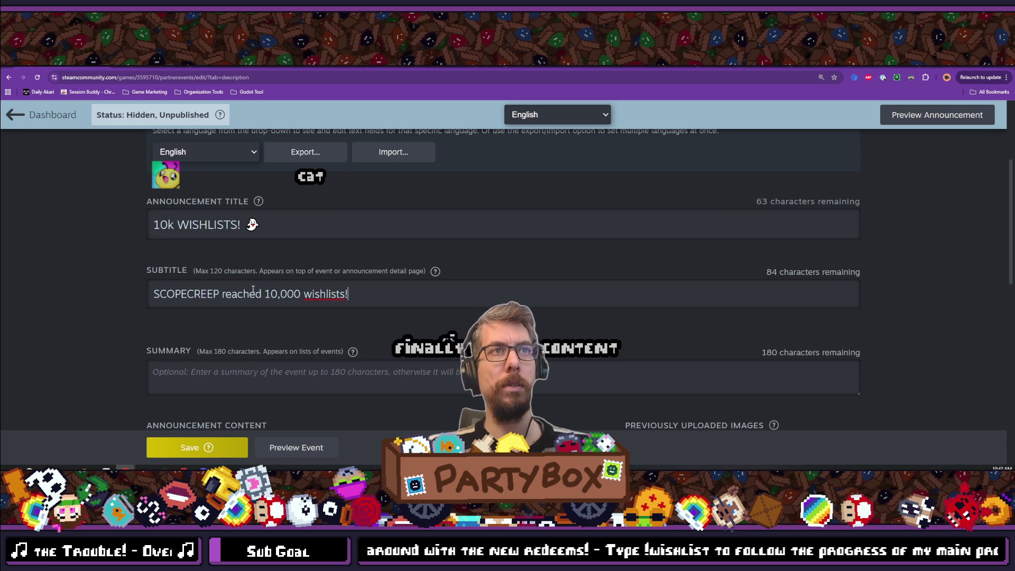
- Copy the ghost emoji from the title and add it to the subtitle line
triple_click(261, 228)
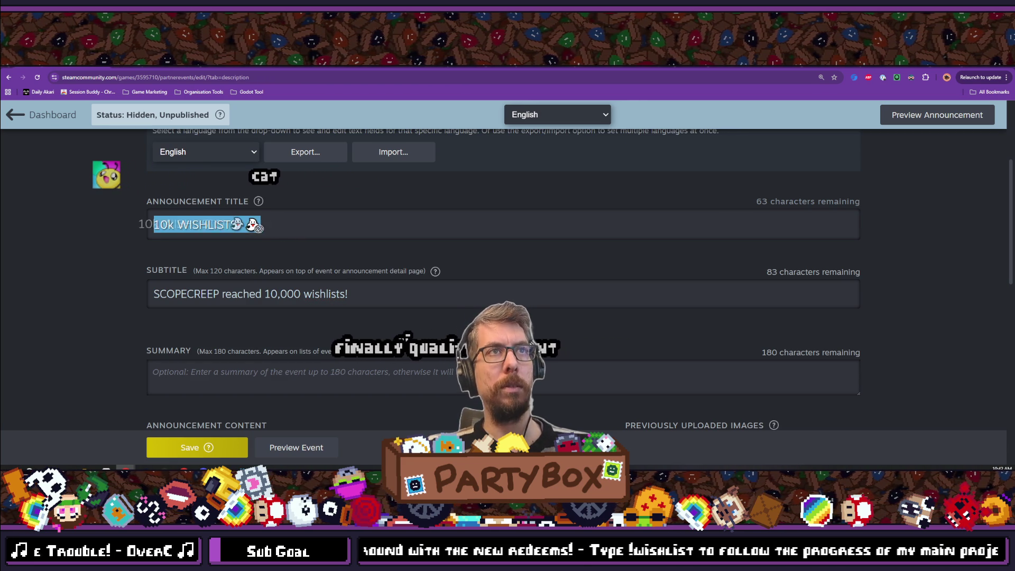
left_click(264, 222)
triple_click(423, 290)
type("👻")
key("ctrl+z")
left_click(402, 295)
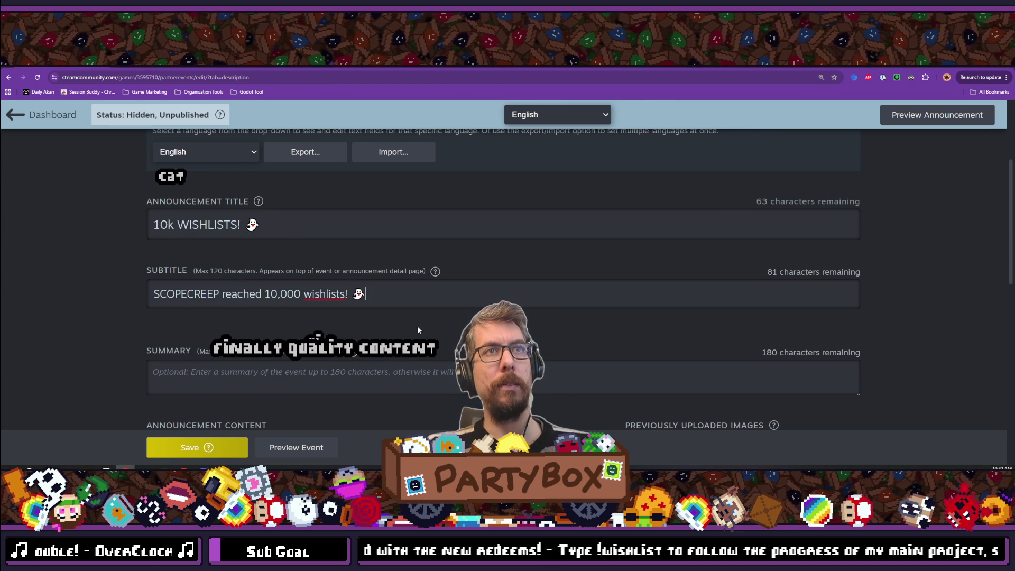
scroll(417, 368, "down", 3)
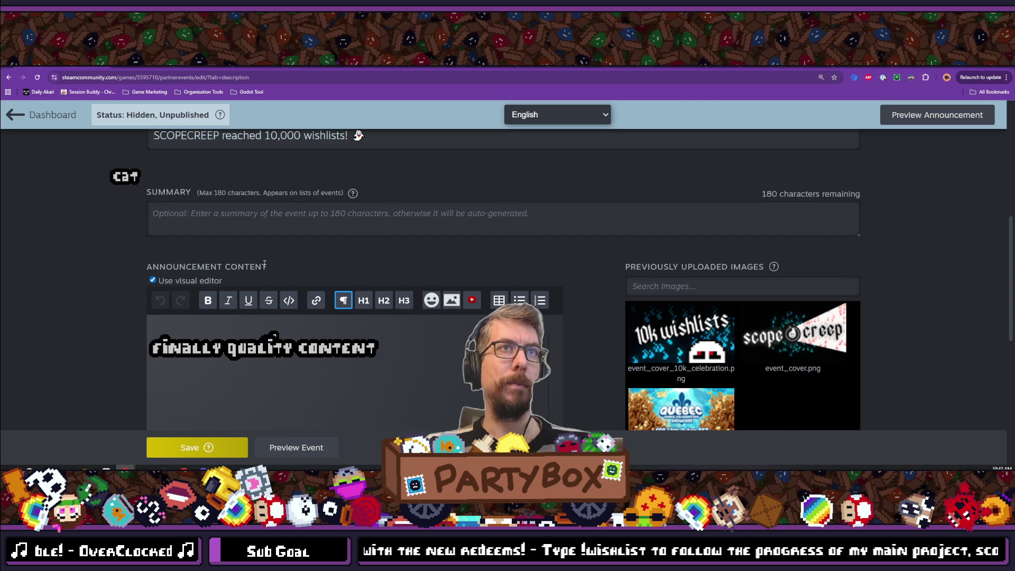
scroll(264, 263, "up", 2)
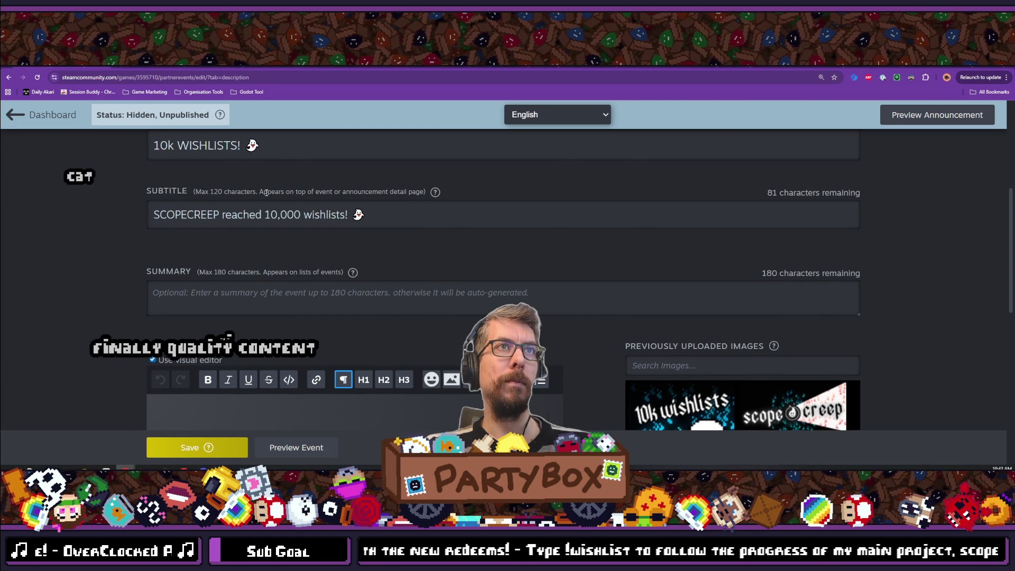
- Cut the subtitle line and paste it into the Summary field, leaving the subtitle empty
triple_click(417, 210)
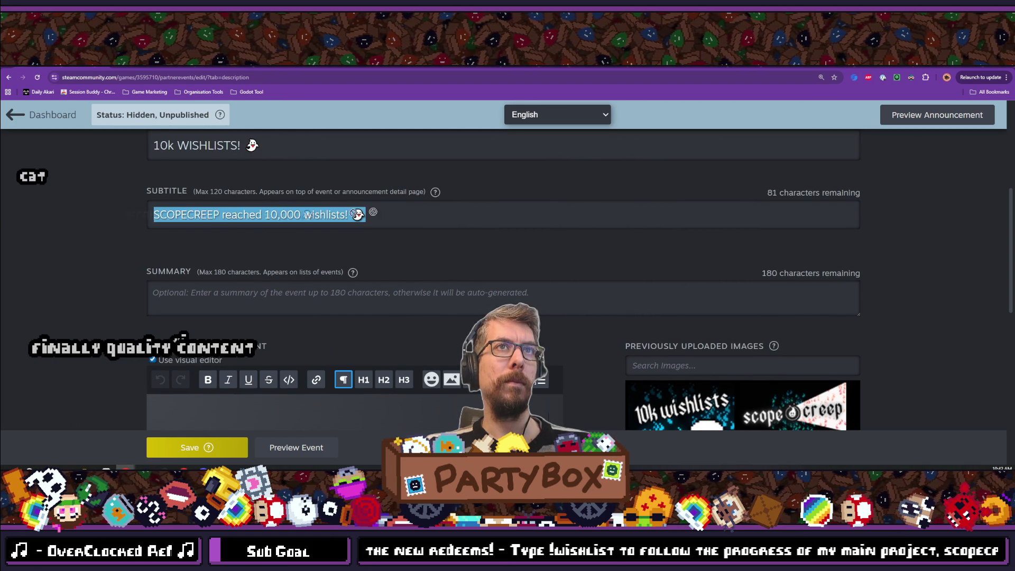
key("ctrl+x")
left_click(232, 296)
key("ctrl+v")
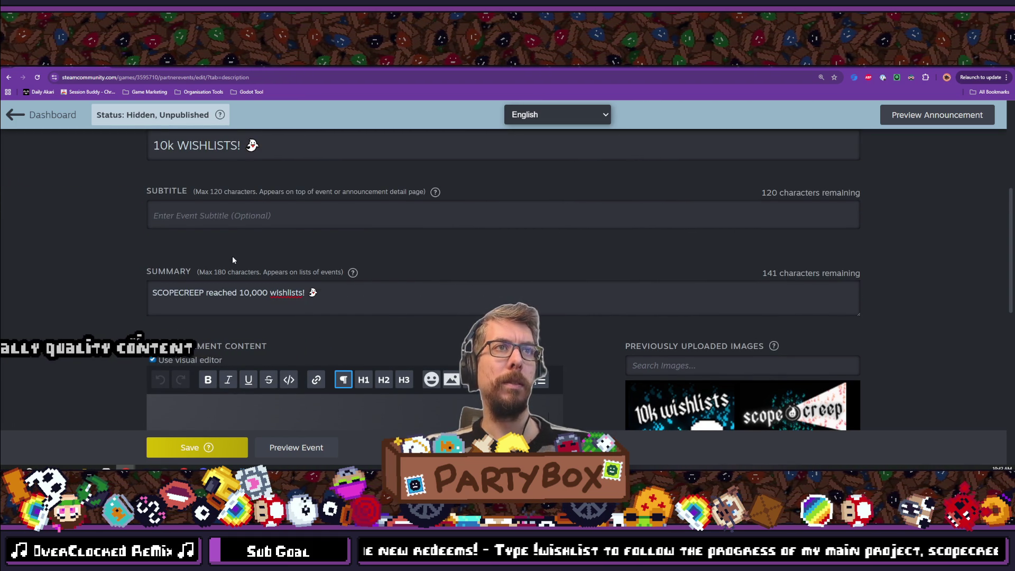
scroll(370, 393, "down", 1)
left_click(369, 393)
right_click(289, 252)
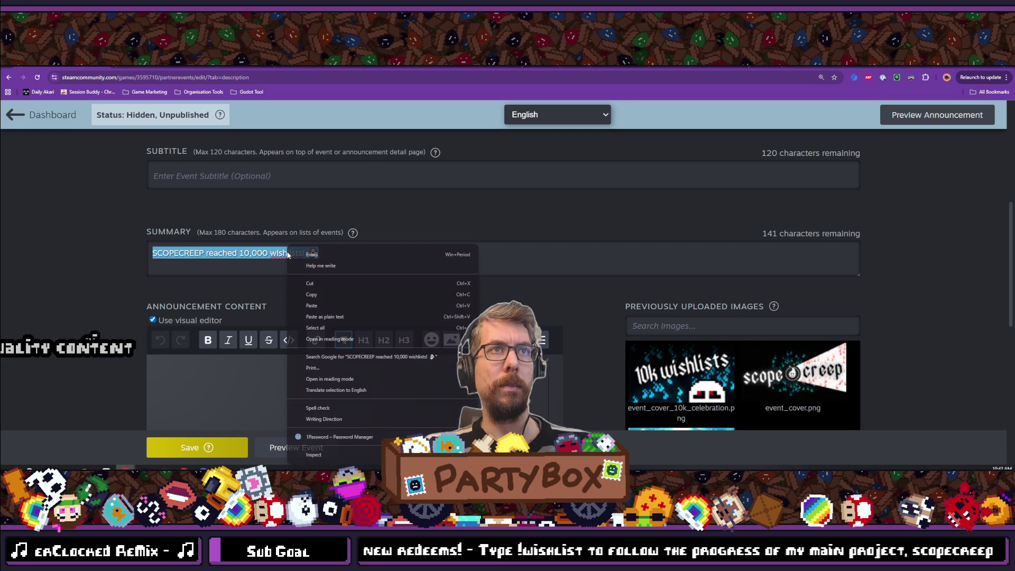
left_click(462, 222)
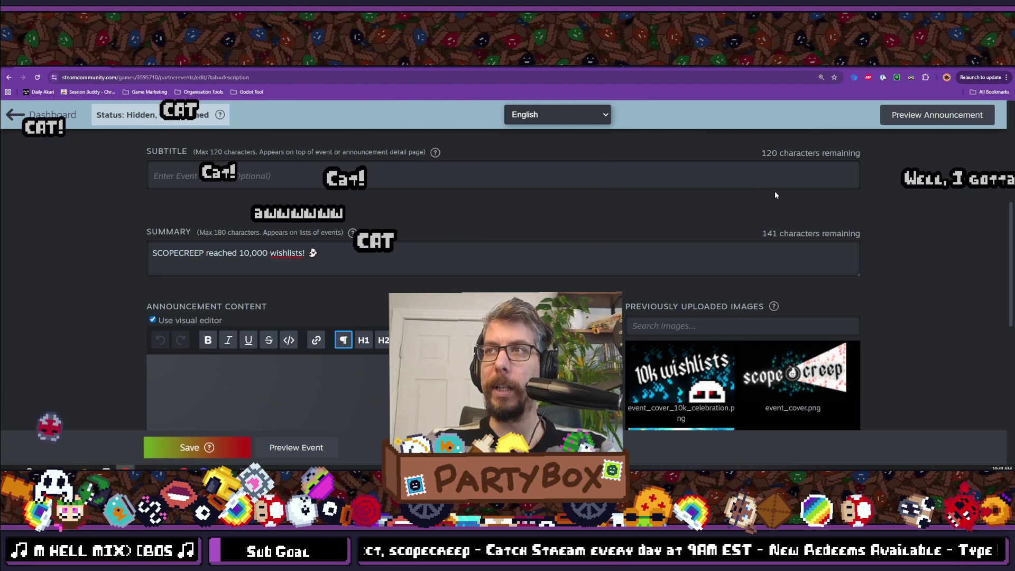
- Write the greeting 'Hello Everything!' and a line announcing 10k wishlists on SCOPECREEP!
scroll(328, 275, "down", 2)
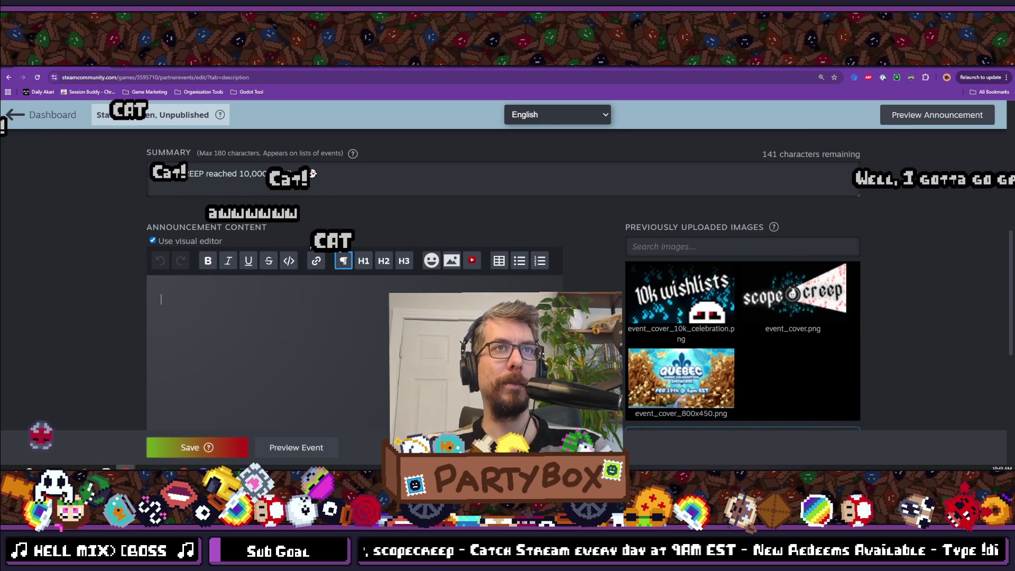
scroll(316, 267, "down", 1)
scroll(338, 333, "up", 2)
scroll(334, 319, "down", 1)
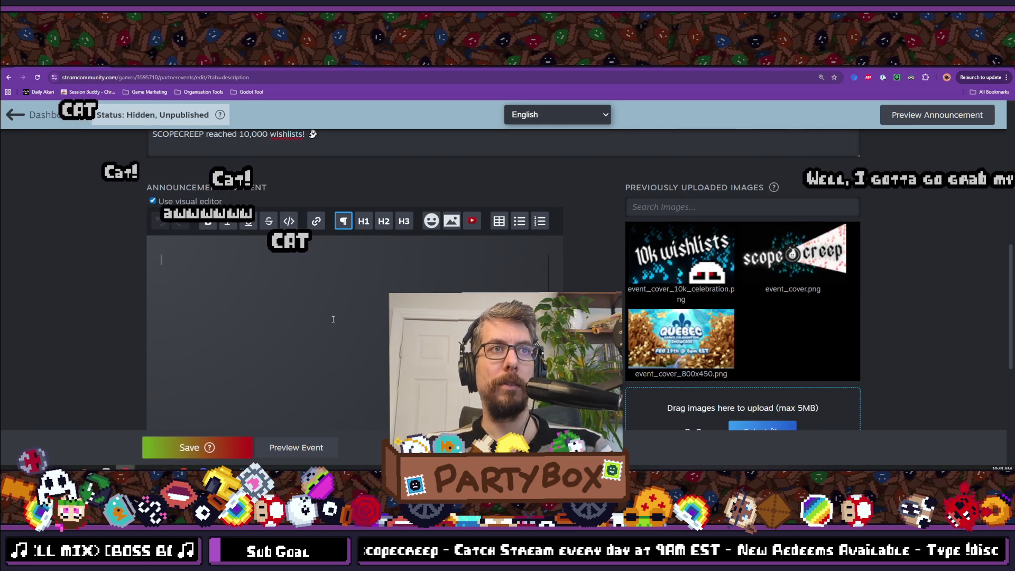
left_click(333, 319)
type("Hello ")
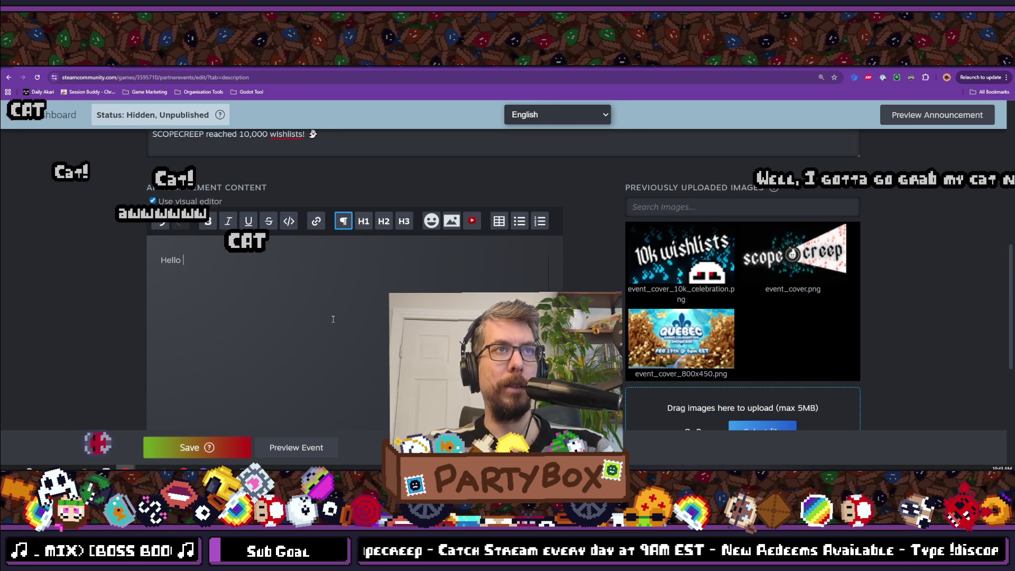
type("Ever")
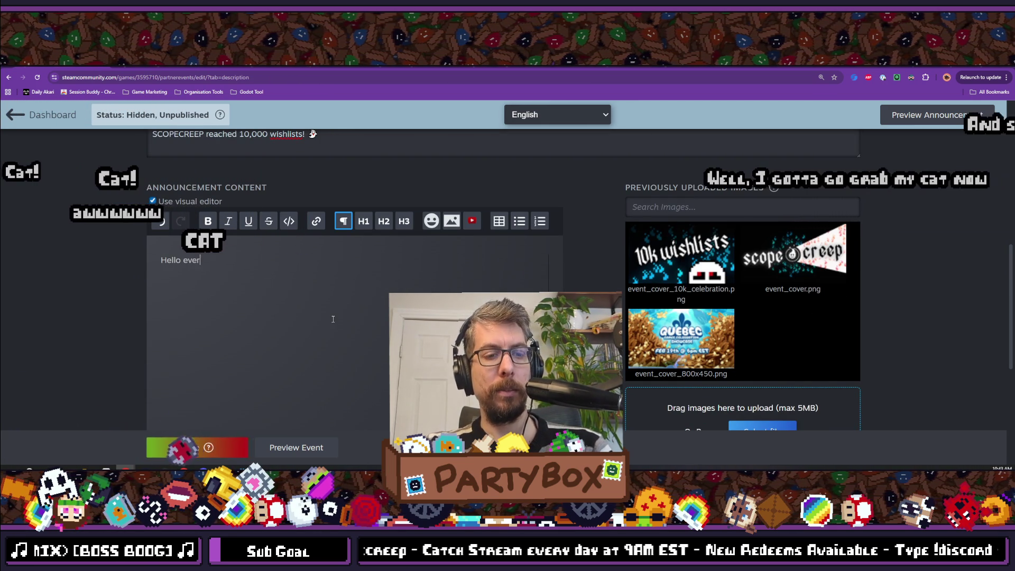
type("ything!")
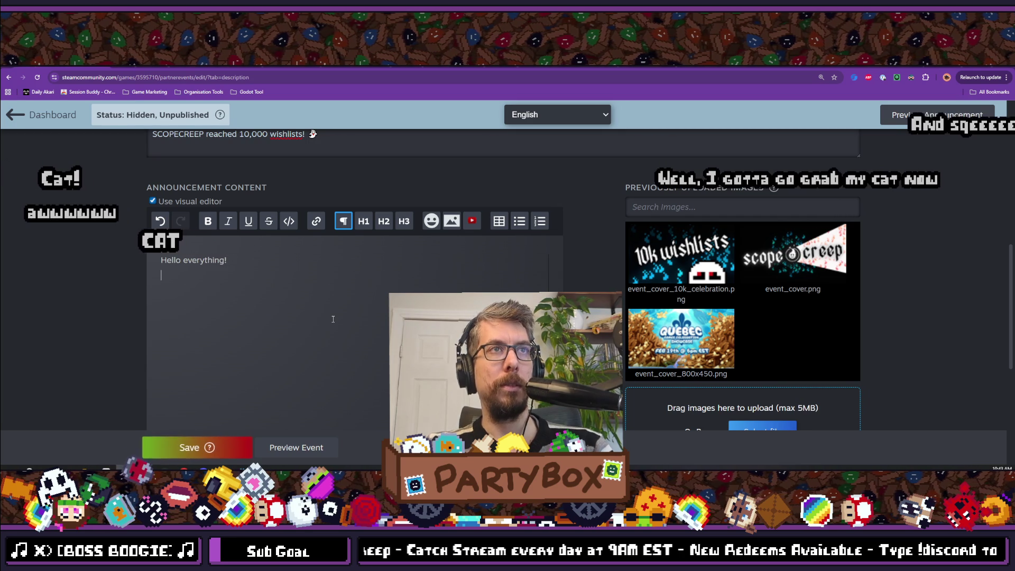
key("Return")
type("I'm")
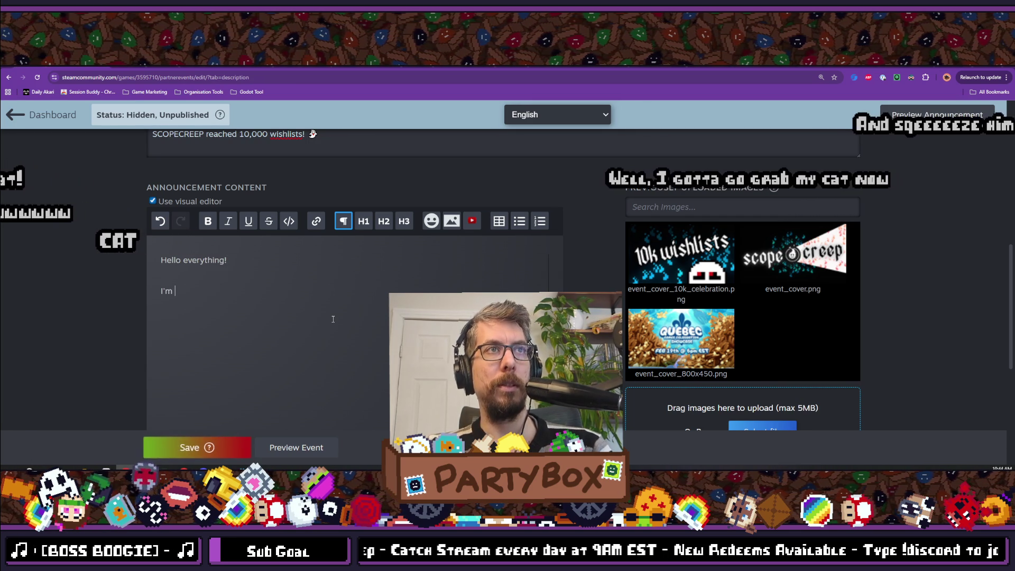
type(" happy s")
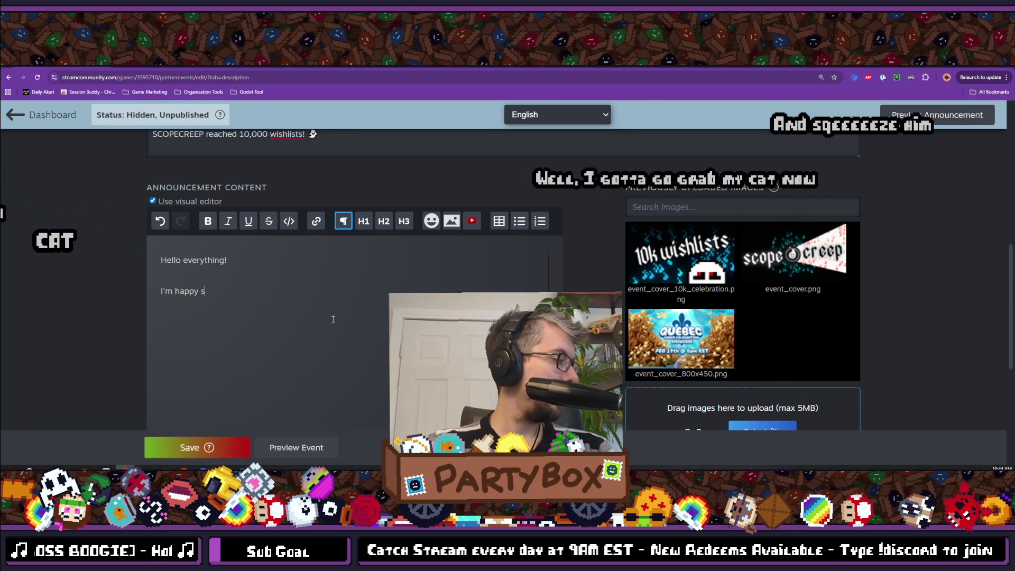
key("BackSpace")
type("to announc")
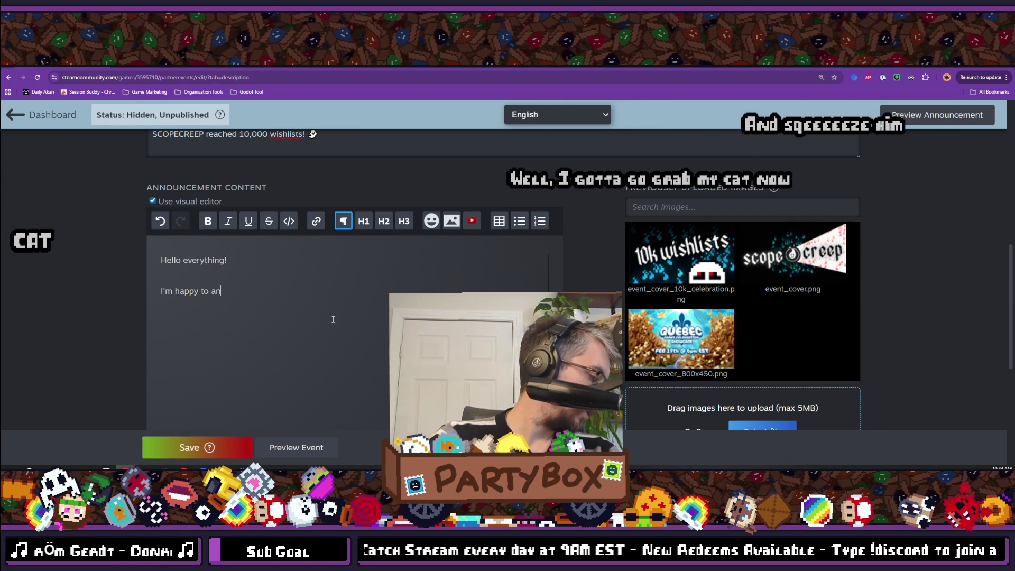
type("e at")
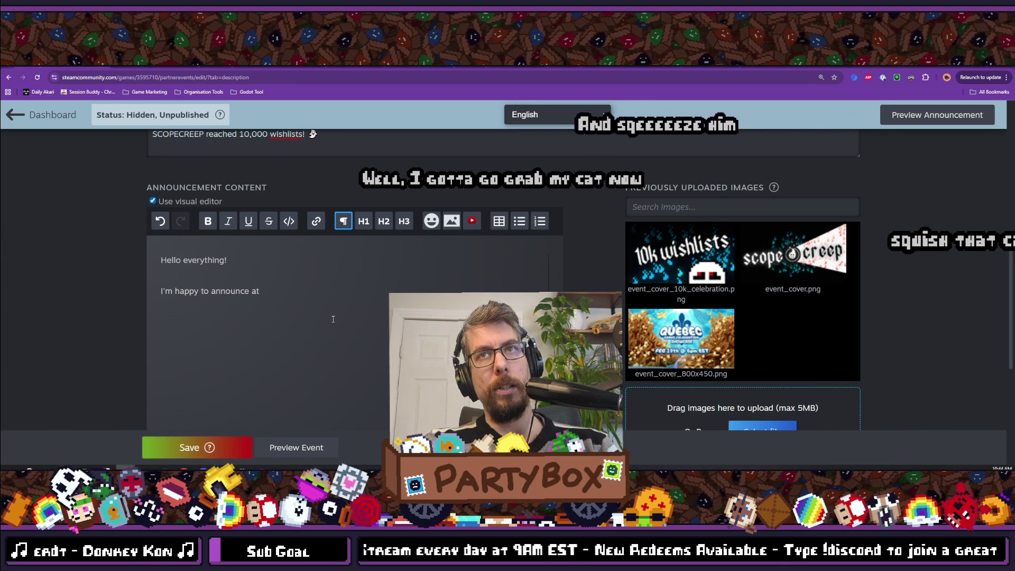
type(" w")
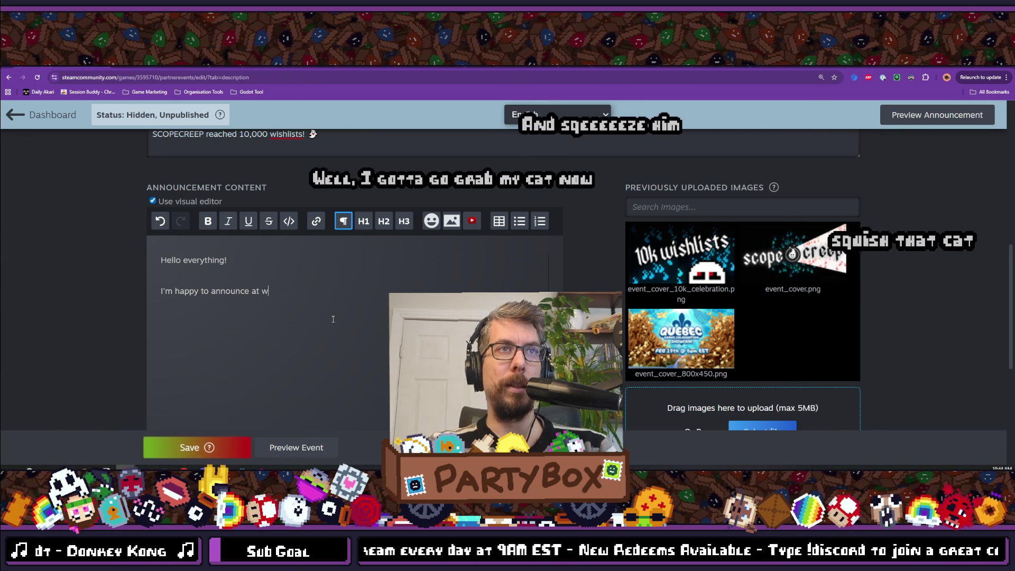
type("e've not")
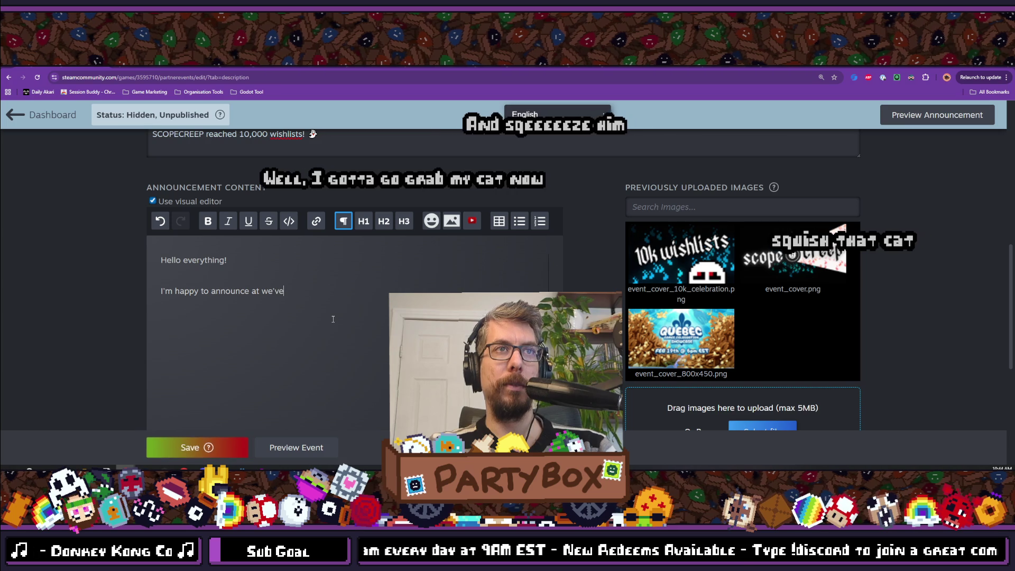
key("BackSpace")
type("w reached 10k ")
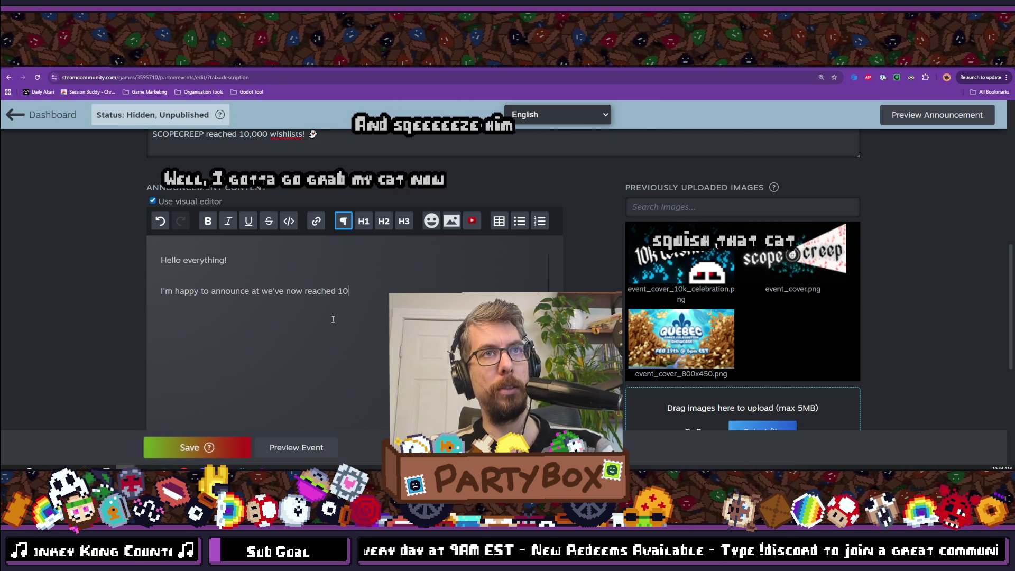
type("wi")
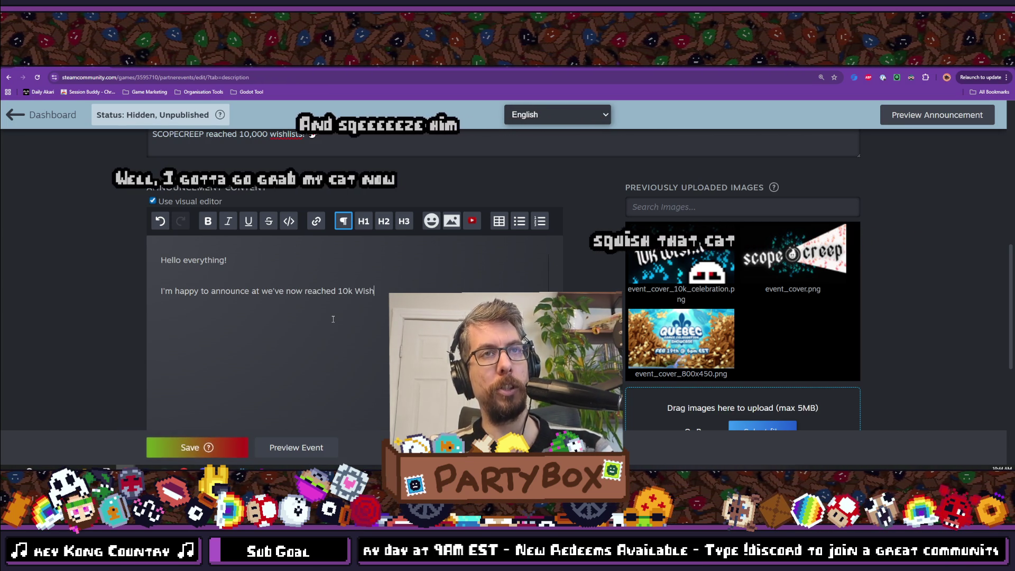
type("shlists")
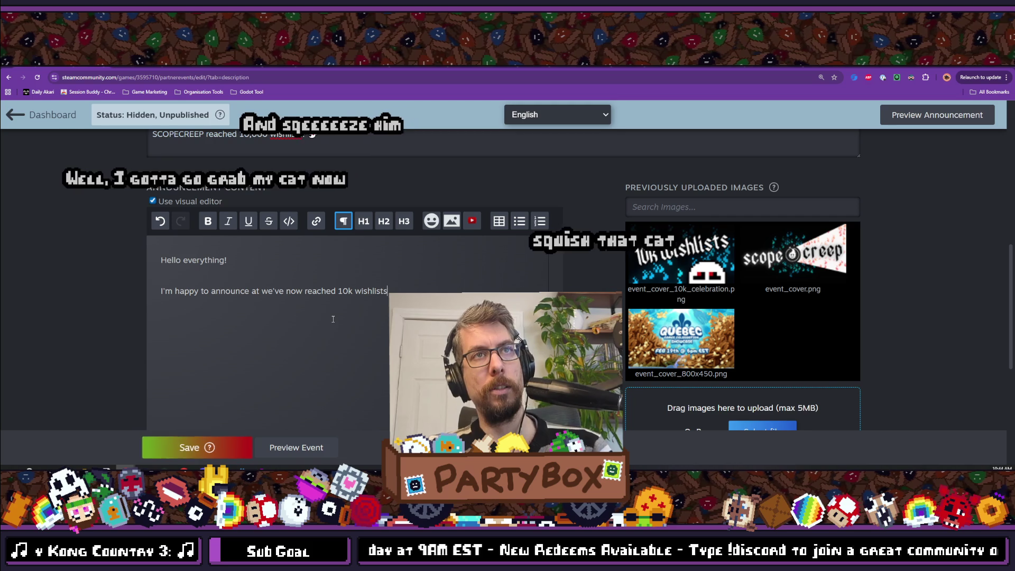
type(" on SCOPRE")
key("BackSpace")
key("BackSpace")
type("ECREEP!")
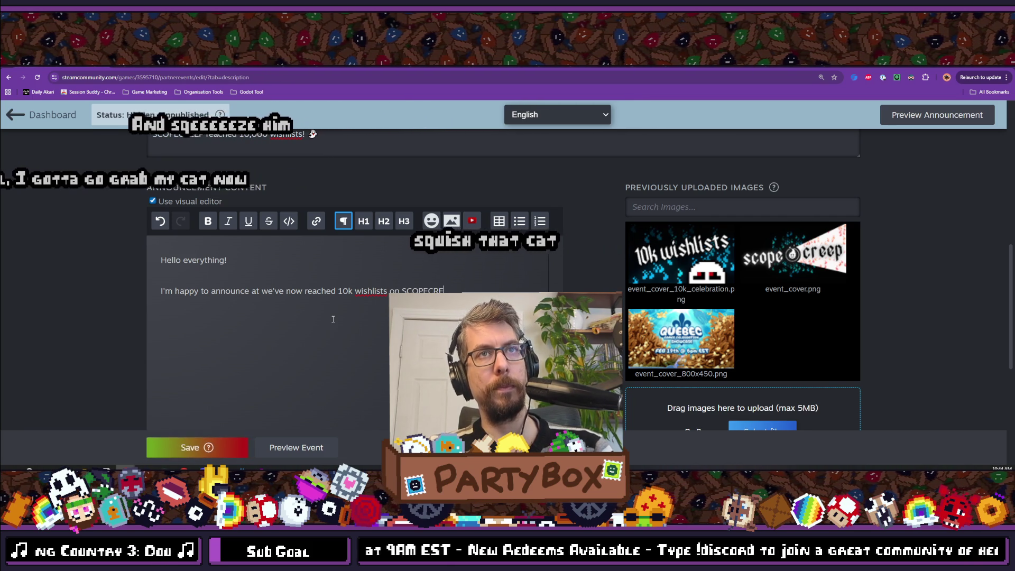
- Add the game jam origin paragraph, correcting 'gamejam' to 'game jam', plus a thank-you line
key("Return")
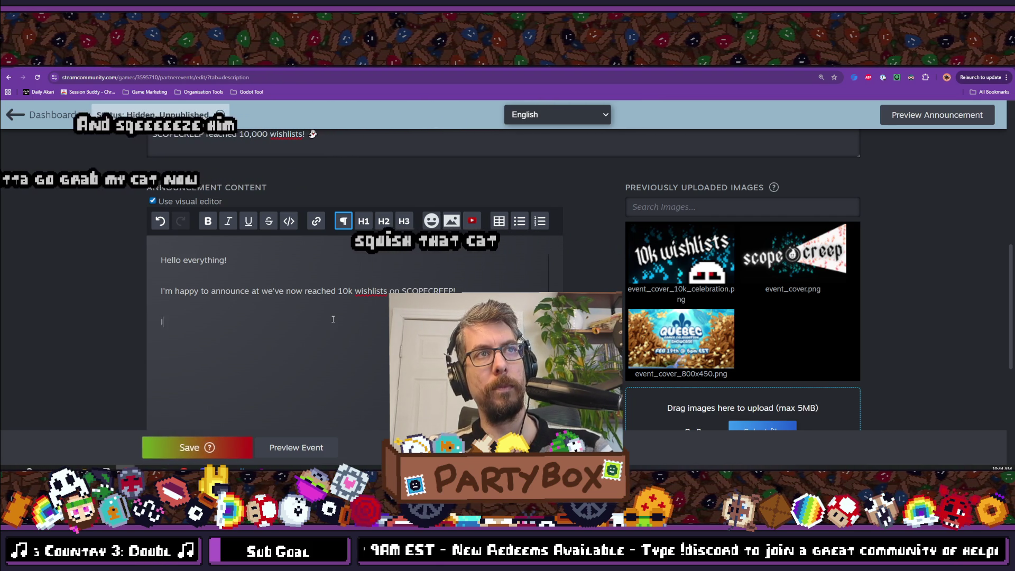
type("When a")
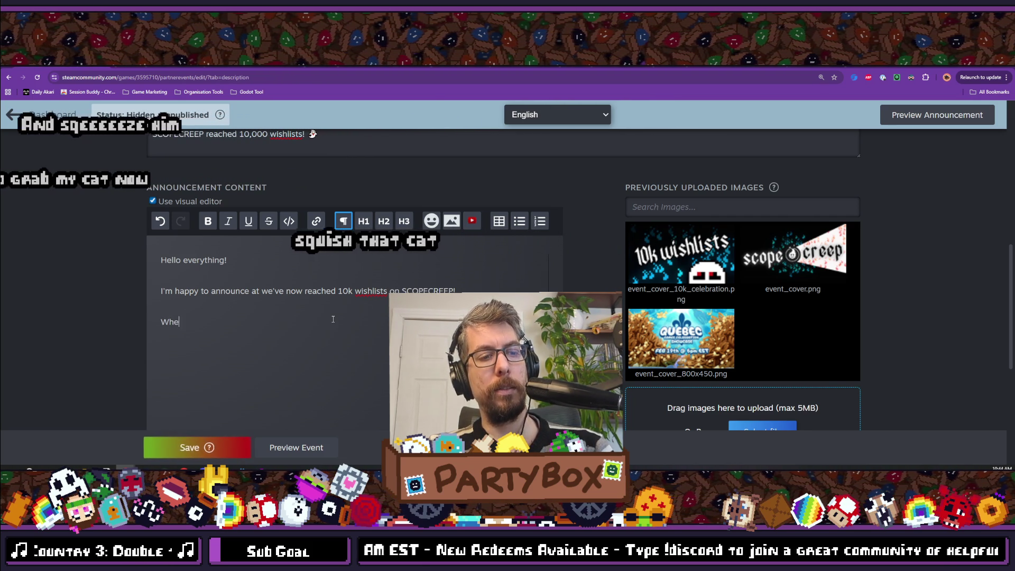
key("BackSpace")
type("I start")
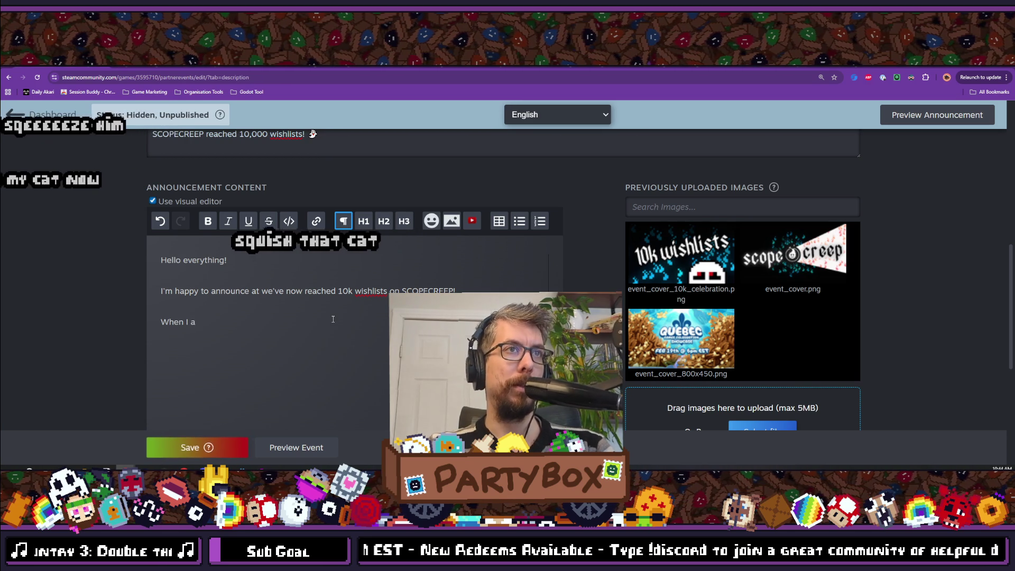
type("ed q")
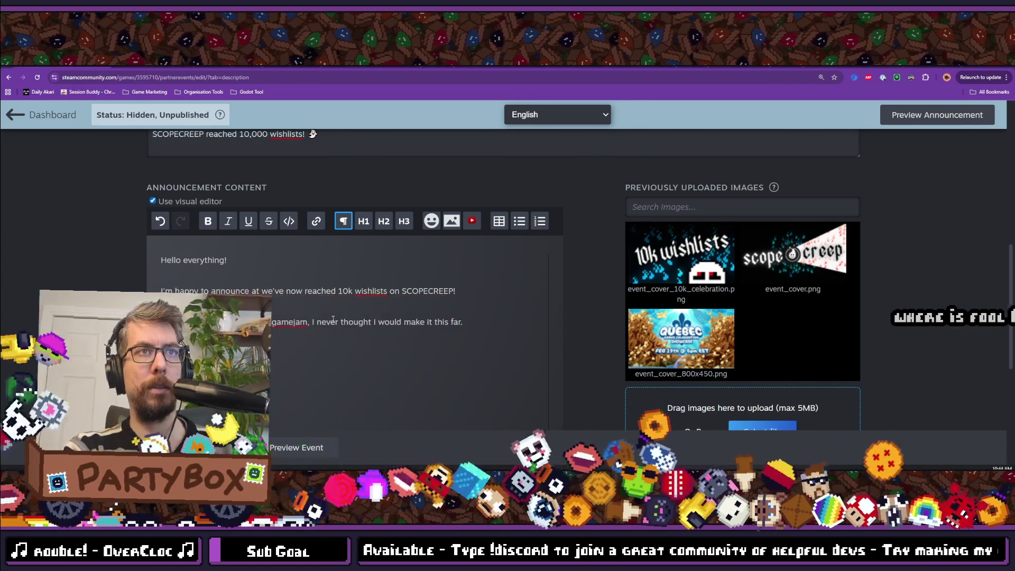
right_click(290, 322)
left_click(292, 342)
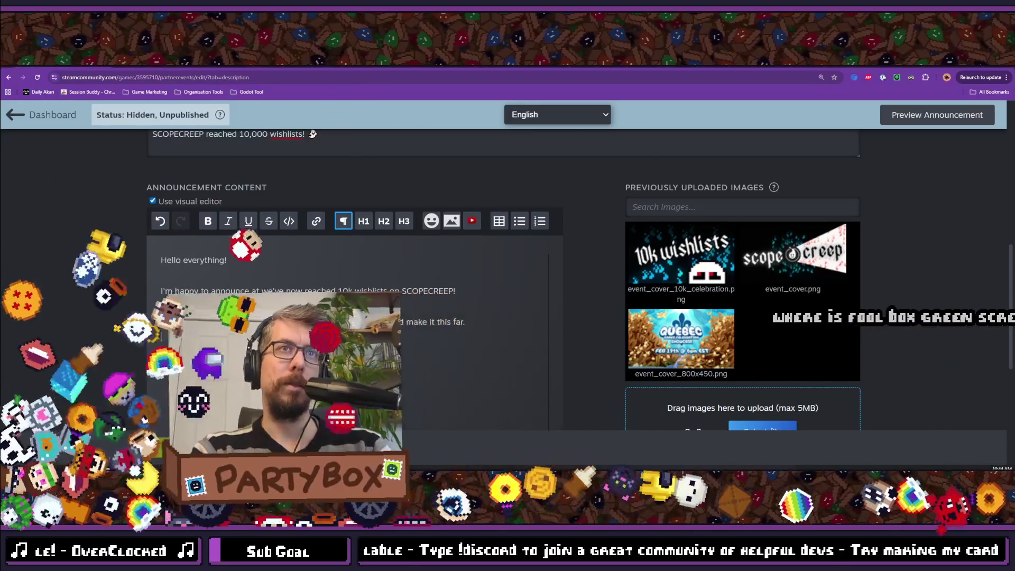
left_click(297, 360)
key("shift+Return")
type("And it's all ")
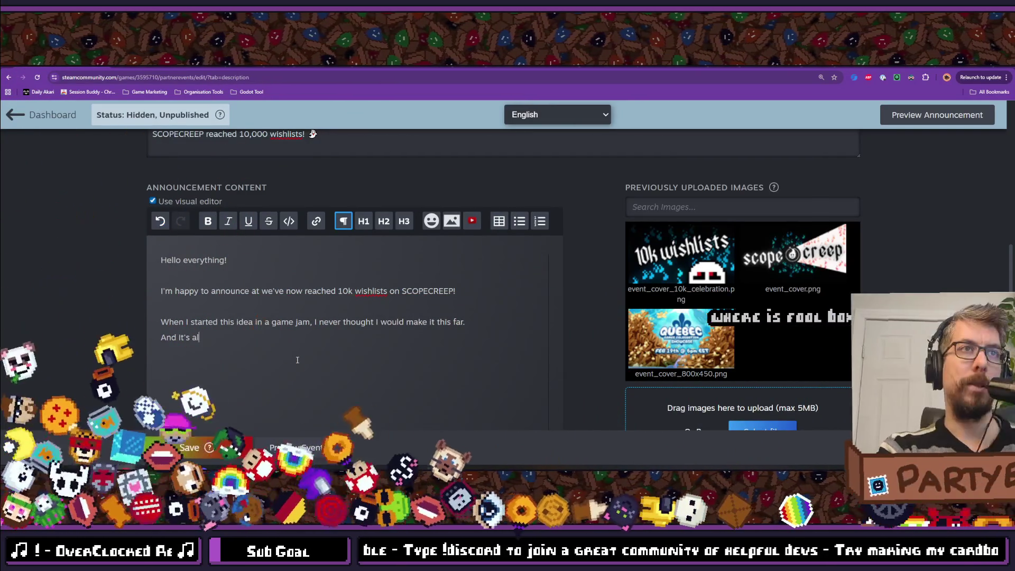
type("because")
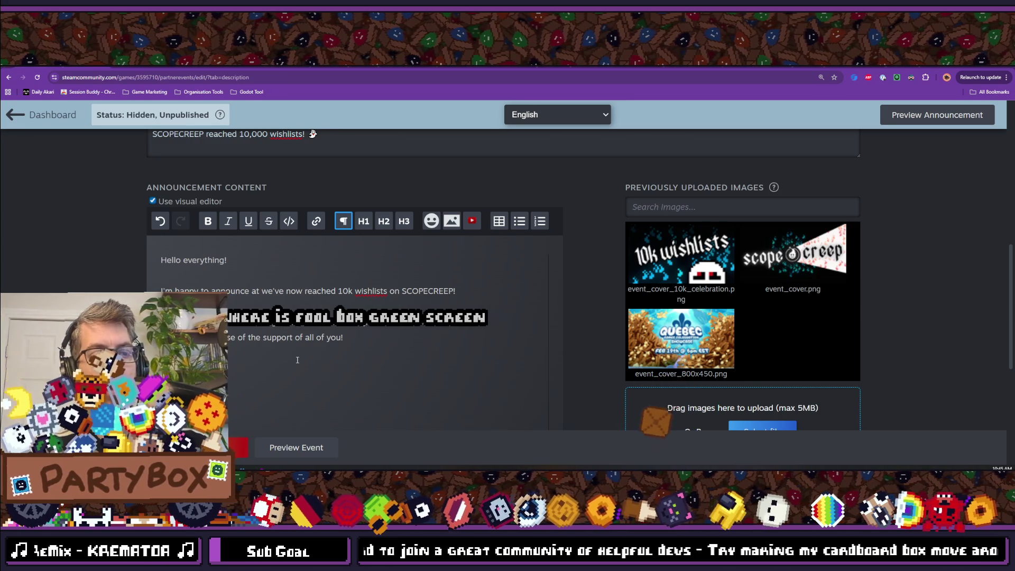
type("n")
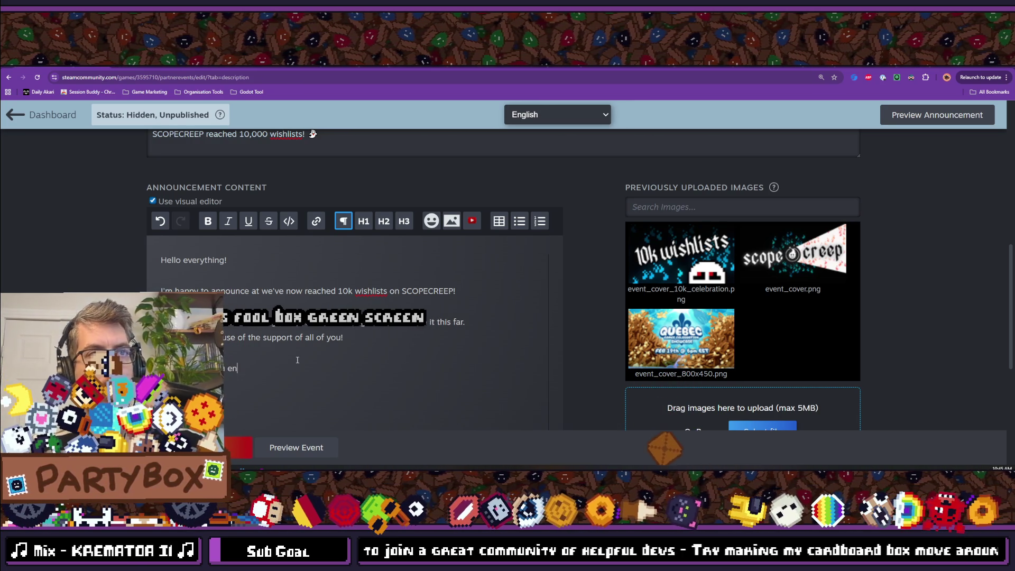
type("ough!")
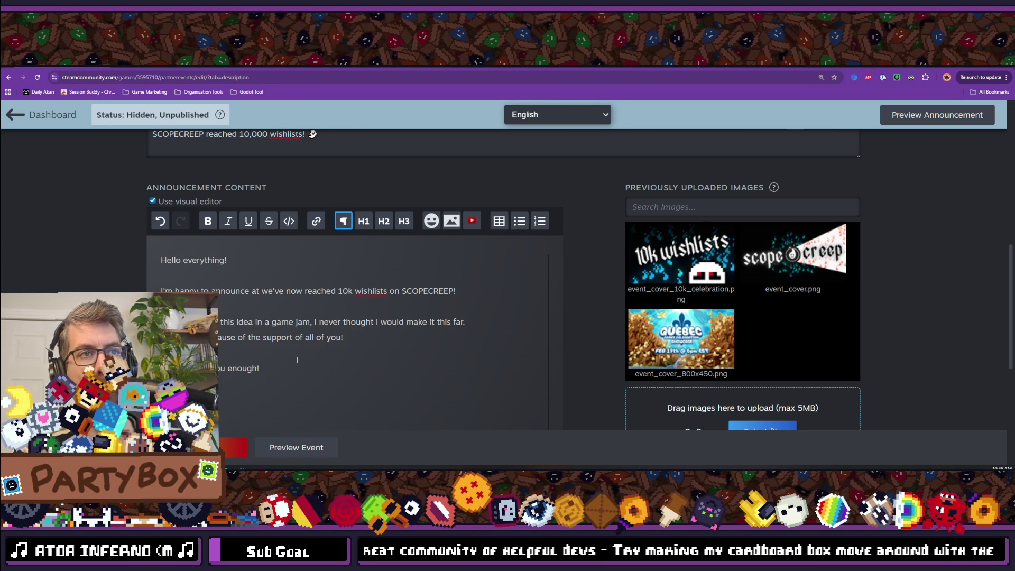
scroll(297, 360, "down", 2)
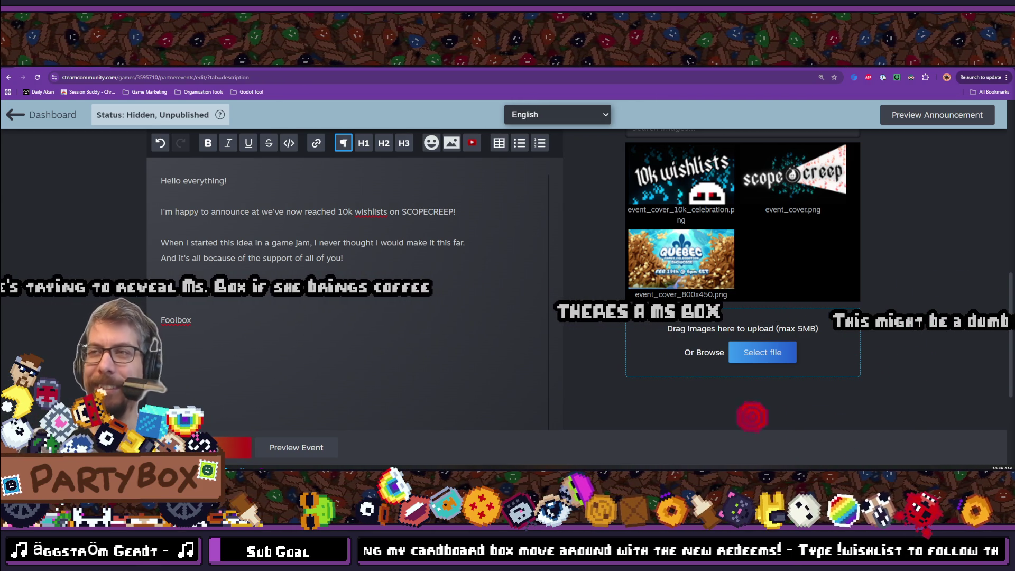
- Scroll through the announcement body to review the P.S. line and the 10,000 milestone
scroll(539, 362, "down", 3)
scroll(538, 362, "up", 5)
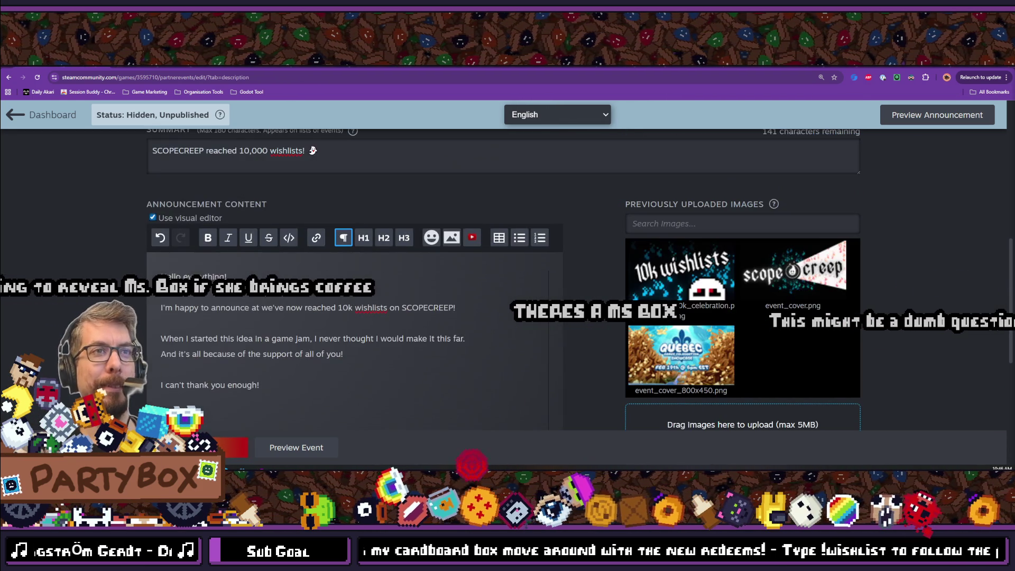
scroll(337, 344, "down", 1)
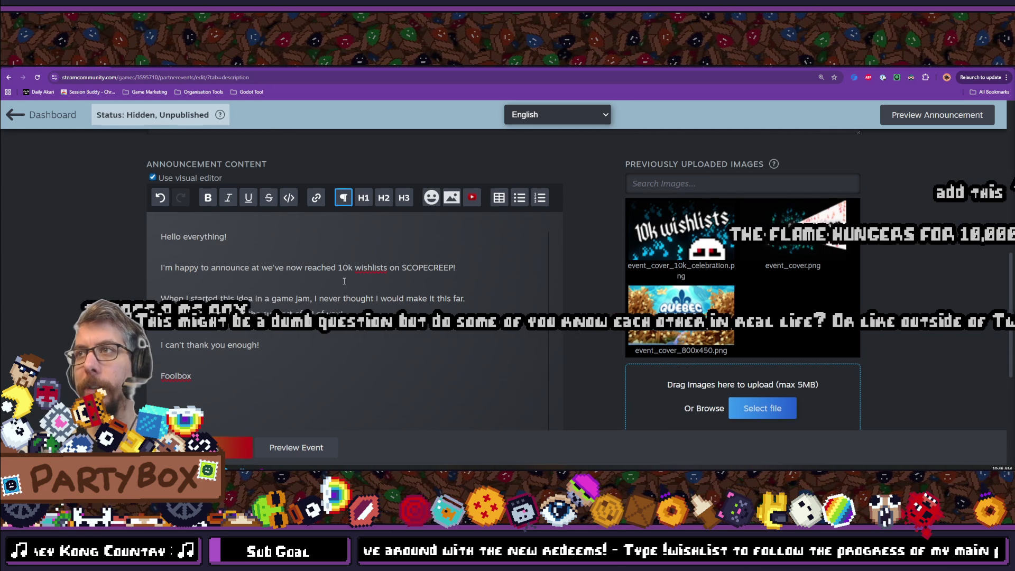
scroll(297, 338, "down", 1)
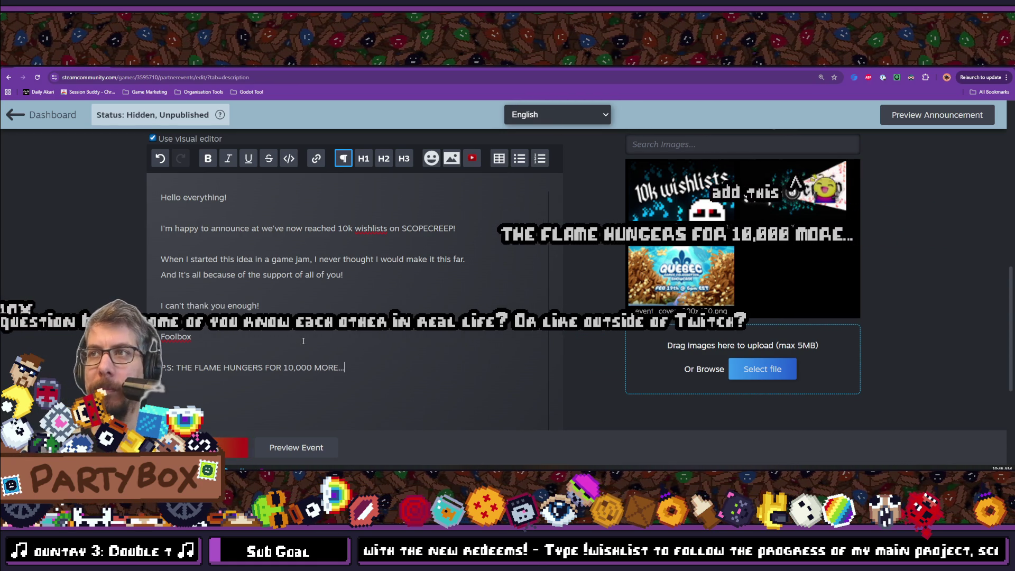
scroll(304, 341, "down", 2)
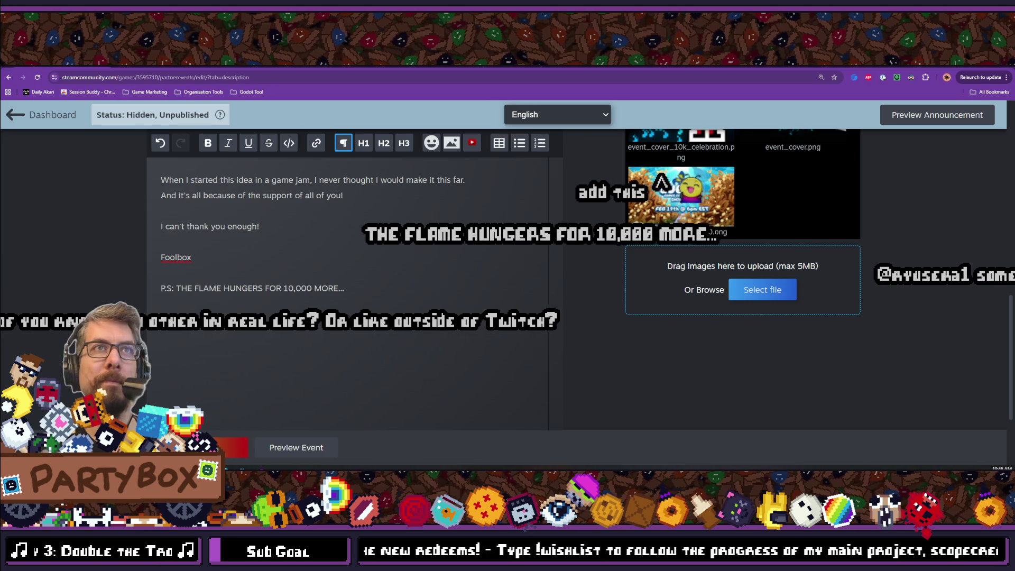
scroll(371, 262, "up", 2)
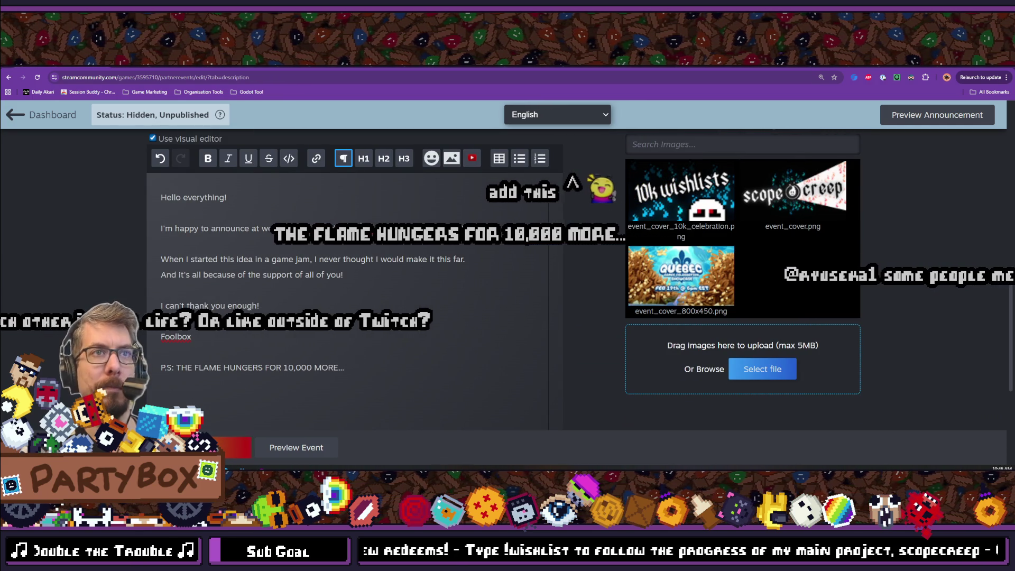
scroll(344, 312, "up", 5)
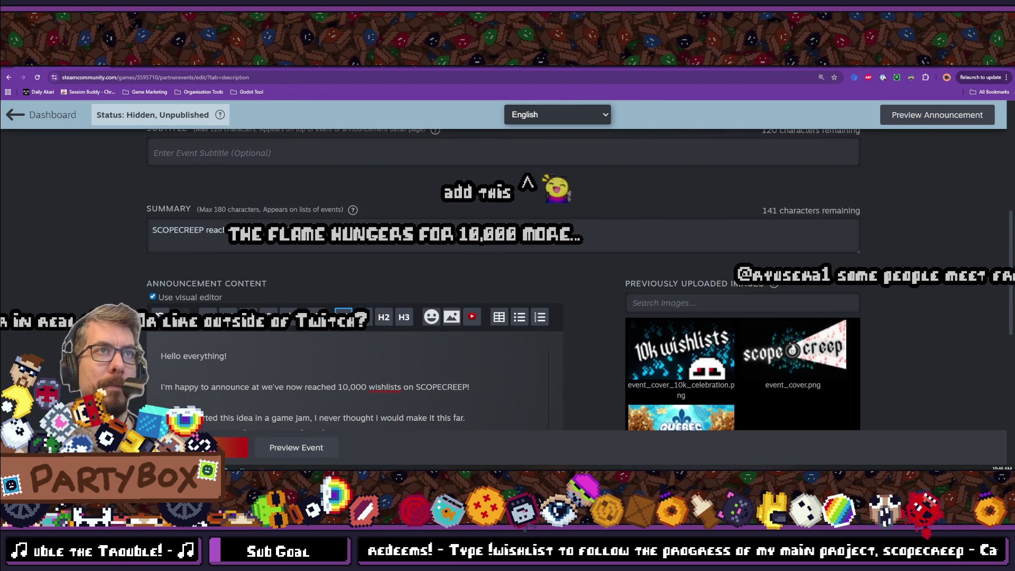
- Change the announcement title from '10k WISHLISTS!' to '10,000 WISHLISTS!'
scroll(344, 316, "up", 1)
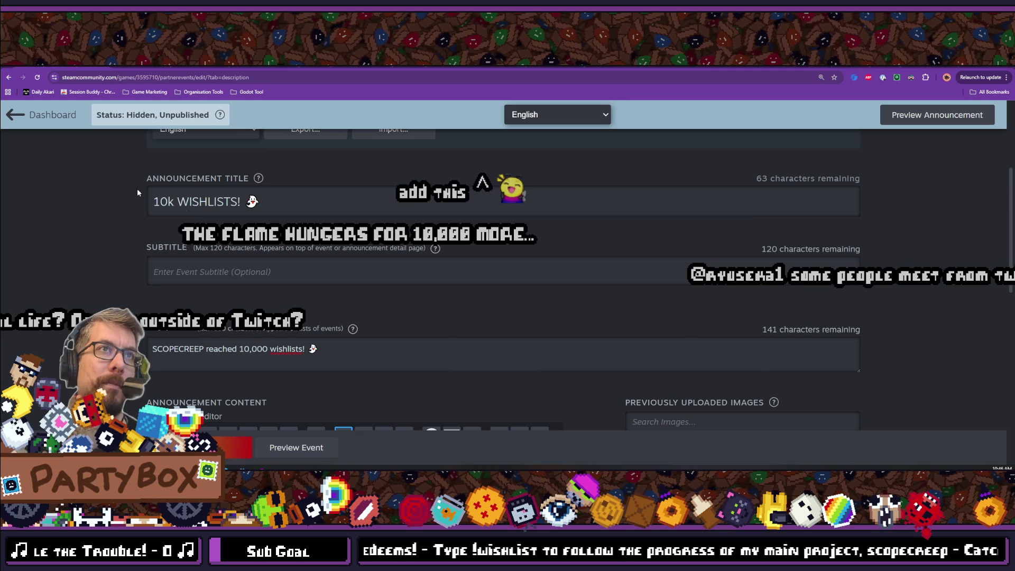
triple_click(172, 202)
left_click(173, 202)
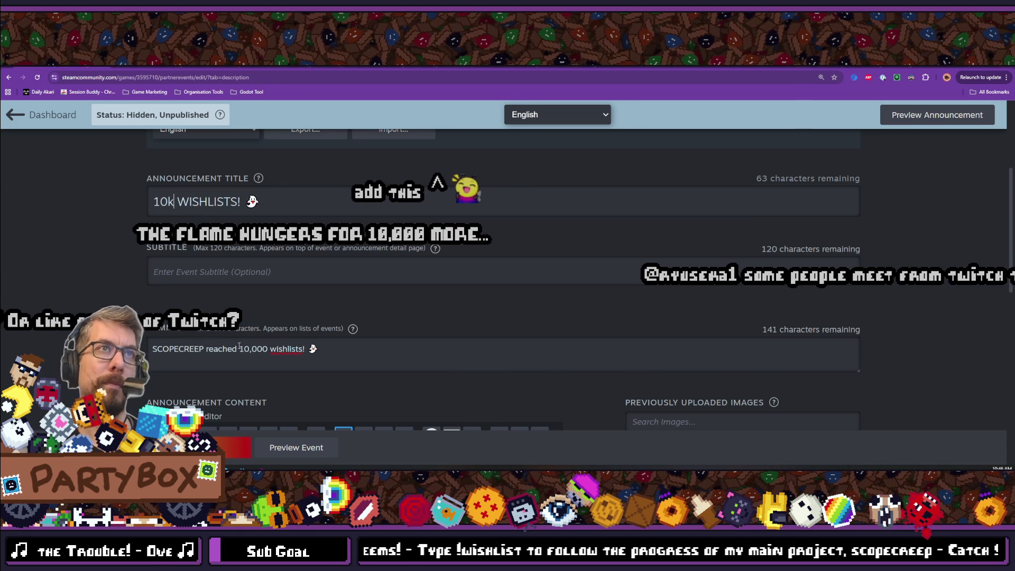
key("BackSpace")
type(",000")
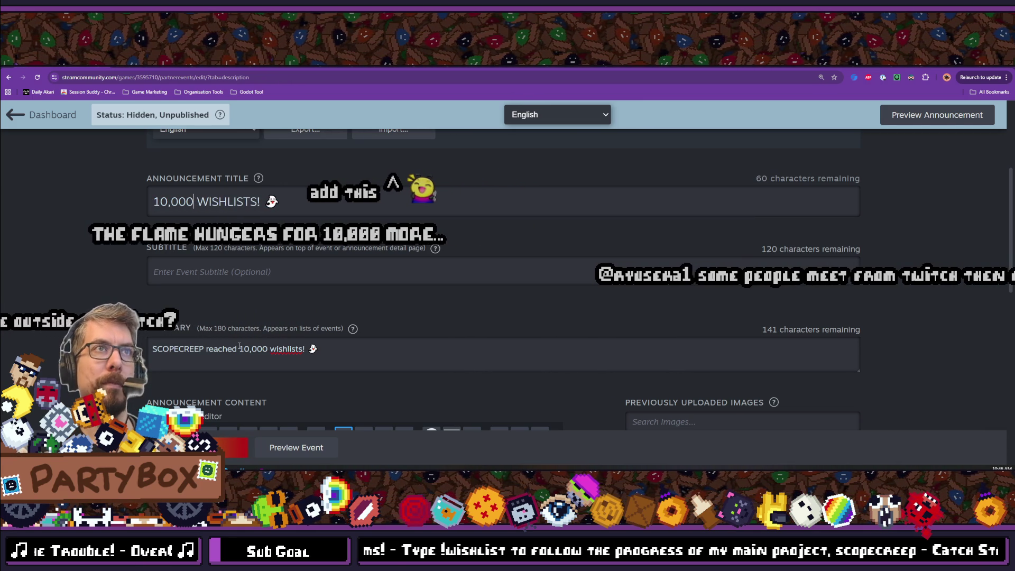
scroll(316, 263, "down", 2)
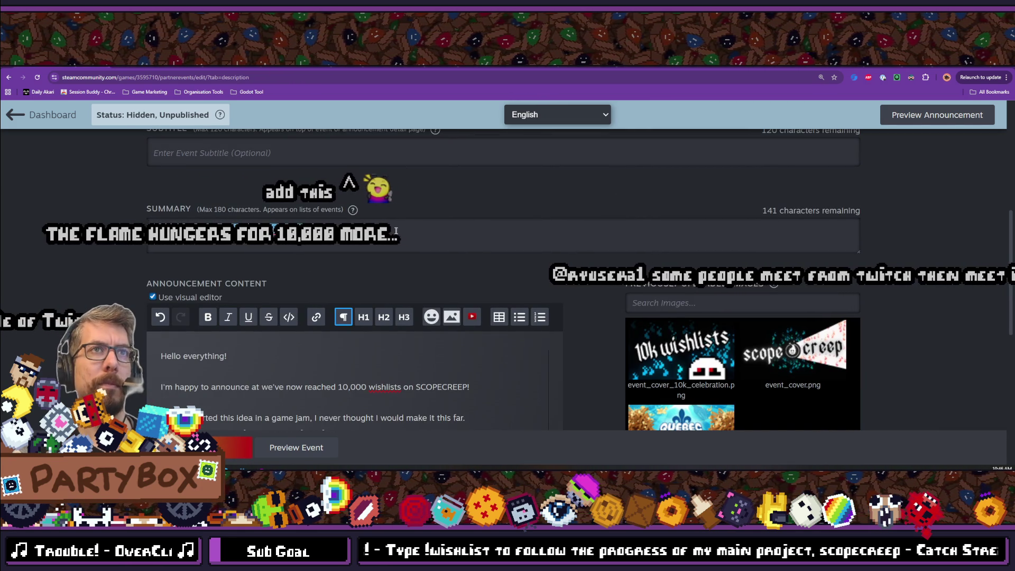
scroll(357, 309, "down", 2)
scroll(357, 309, "down", 2)
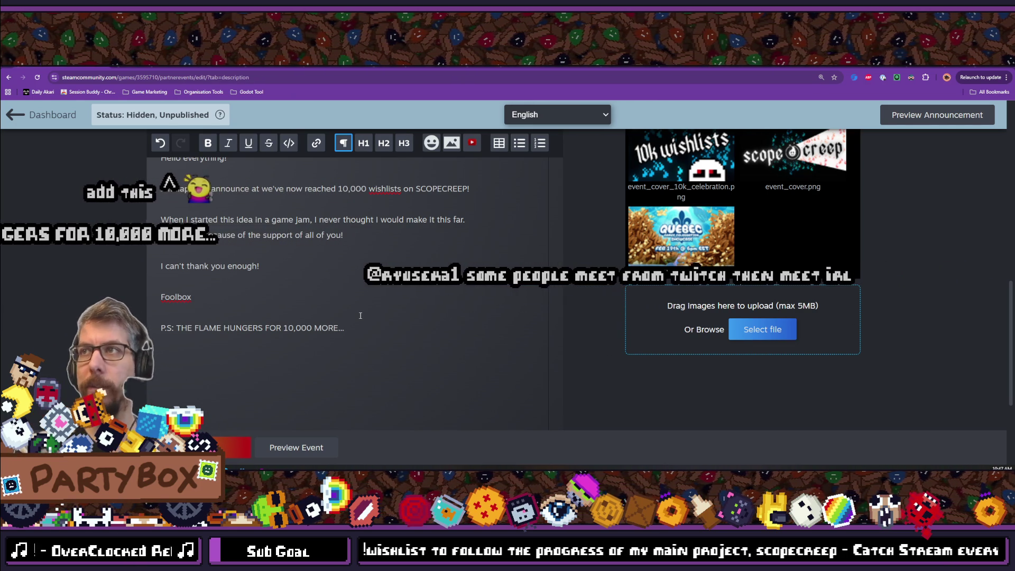
scroll(488, 298, "down", 2)
scroll(487, 298, "up", 3)
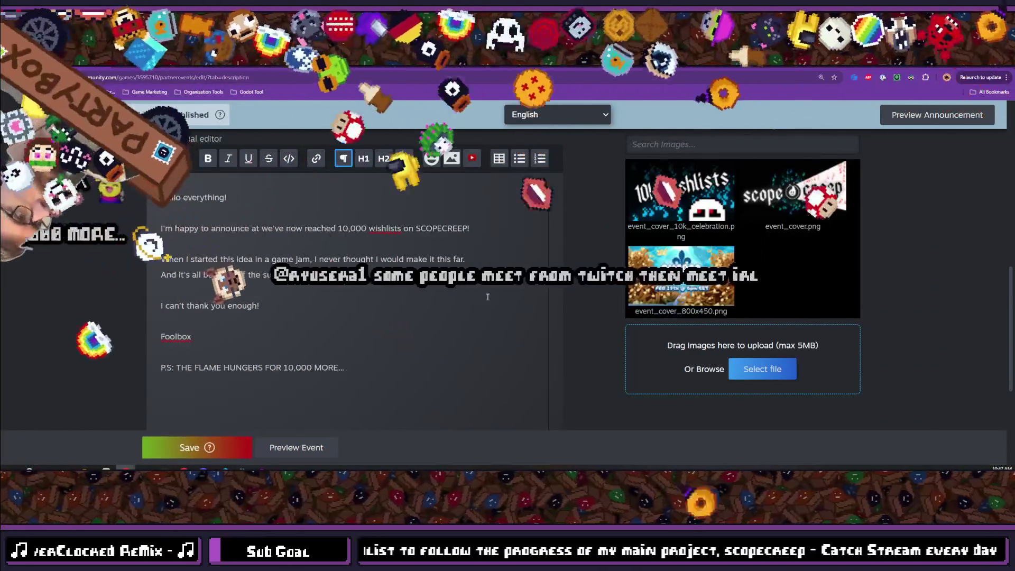
scroll(488, 297, "up", 2)
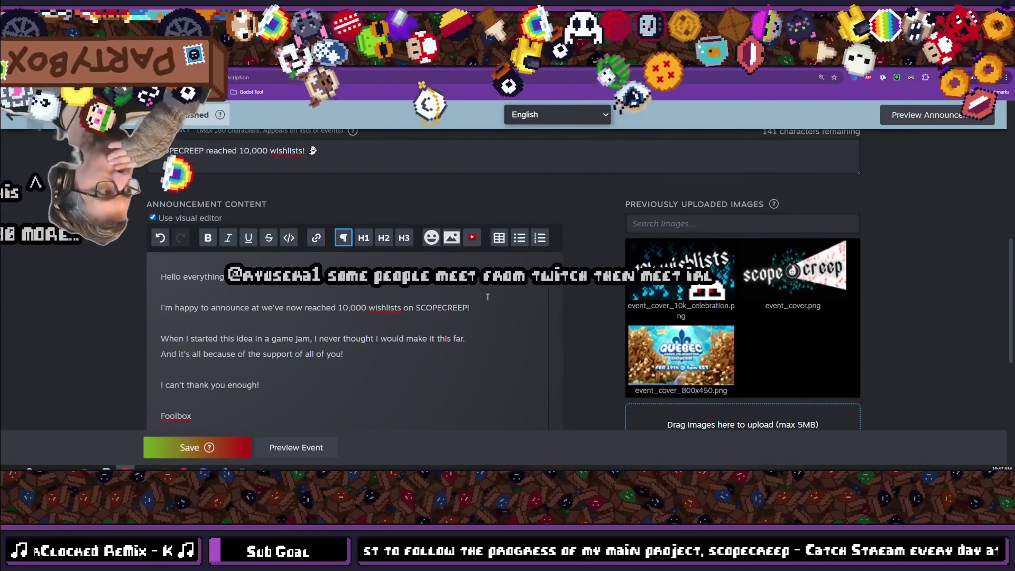
scroll(488, 297, "down", 6)
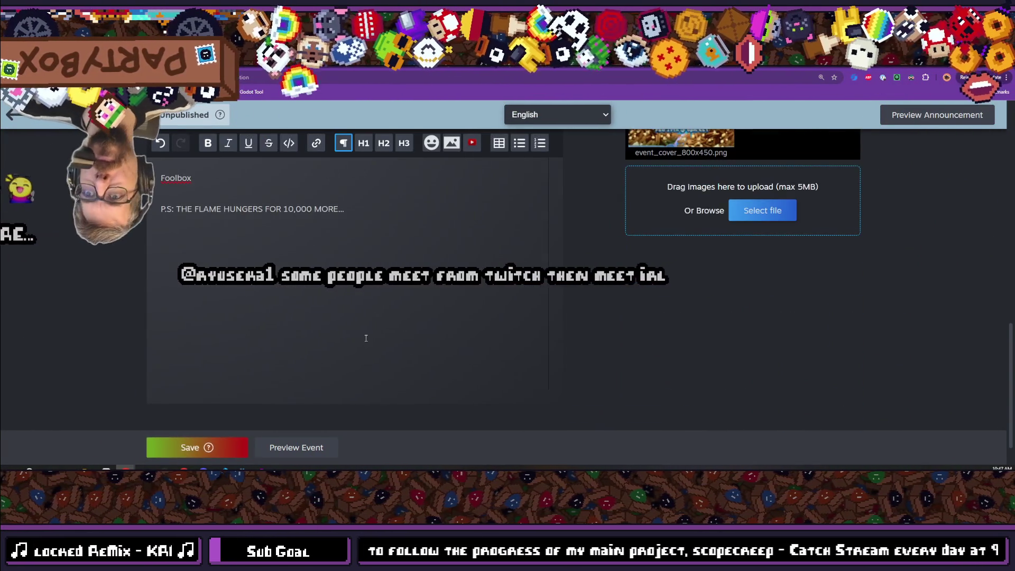
scroll(366, 338, "up", 4)
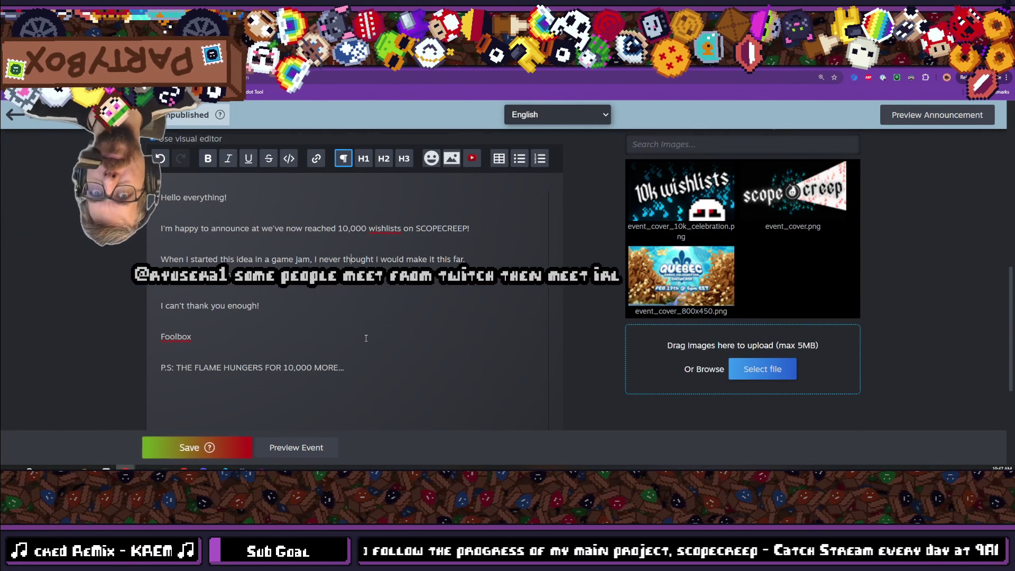
scroll(366, 338, "down", 4)
scroll(366, 338, "up", 5)
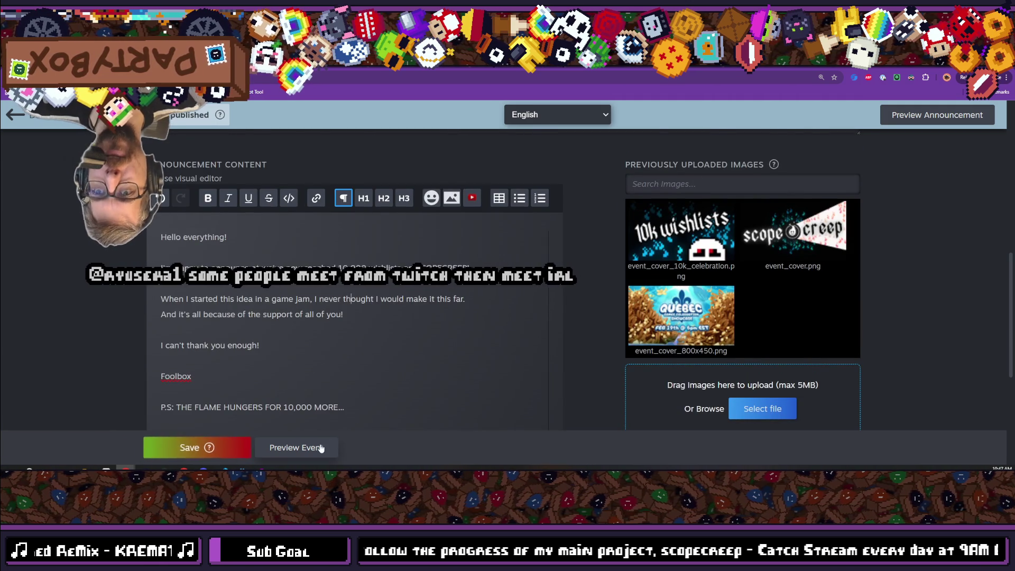
- Preview the 10,000 WISHLISTS! event page, then switch to the Steam client's News Hub
left_click(319, 449)
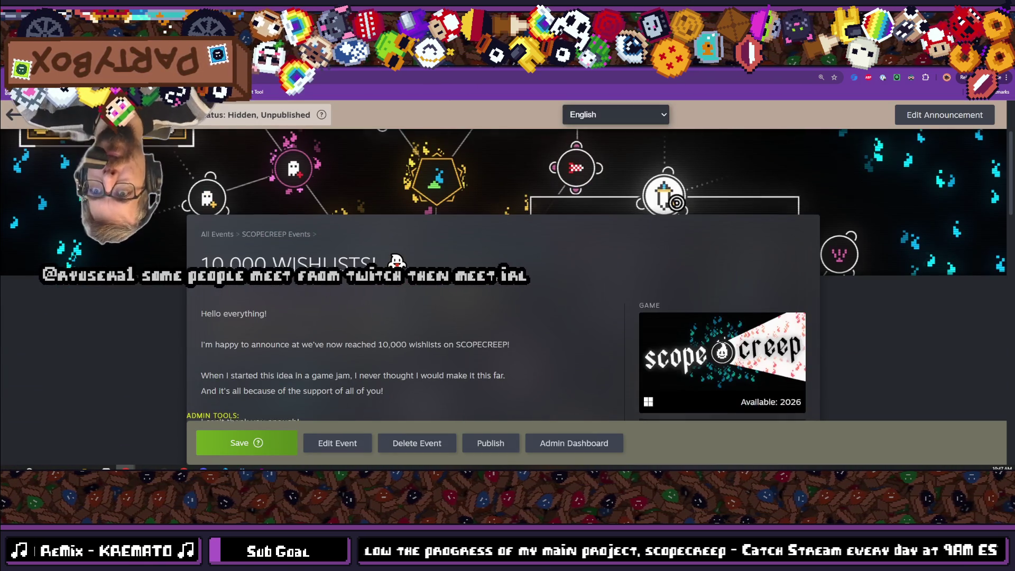
scroll(495, 278, "down", 5)
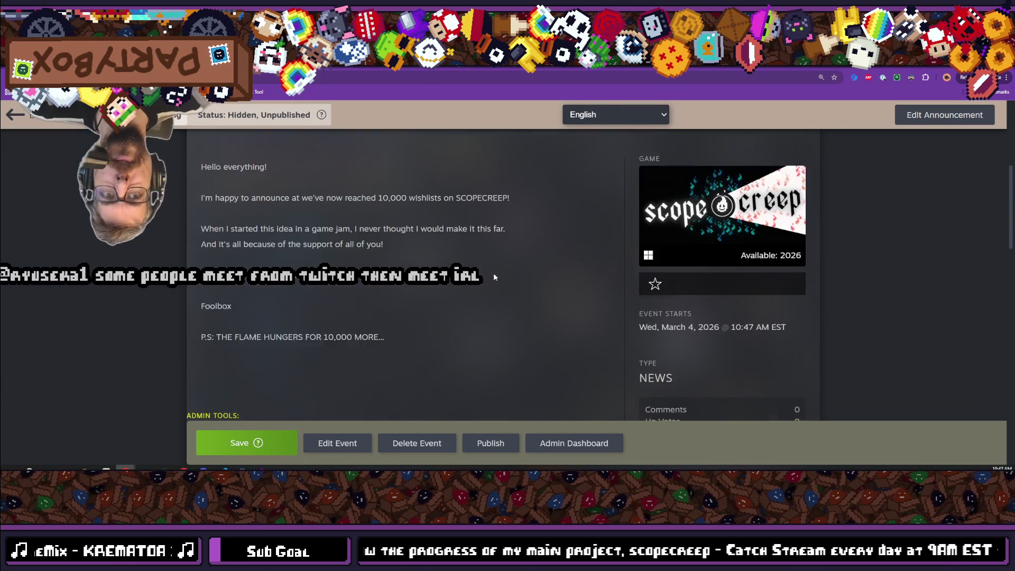
scroll(495, 277, "down", 6)
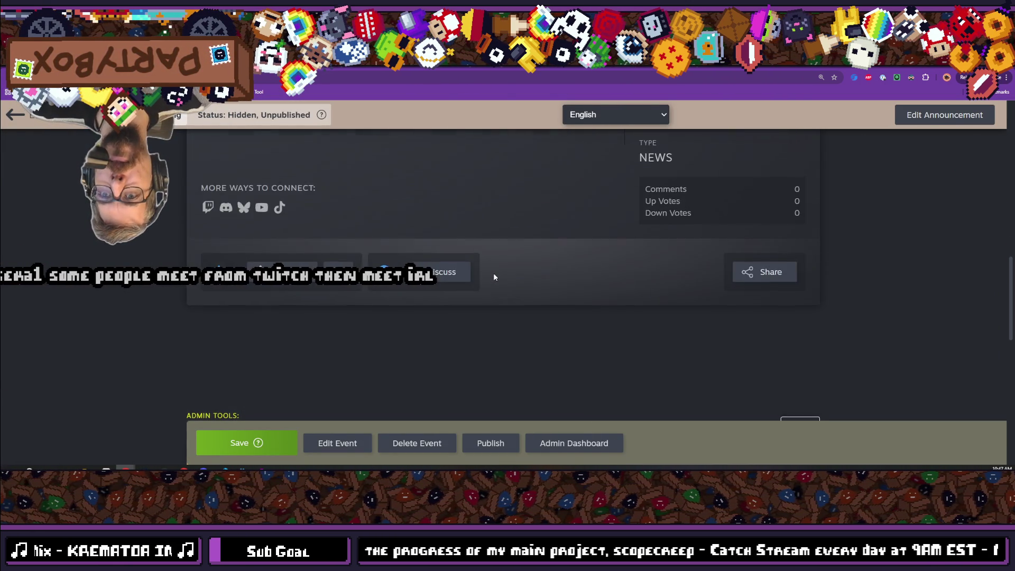
scroll(500, 279, "up", 4)
scroll(500, 279, "up", 5)
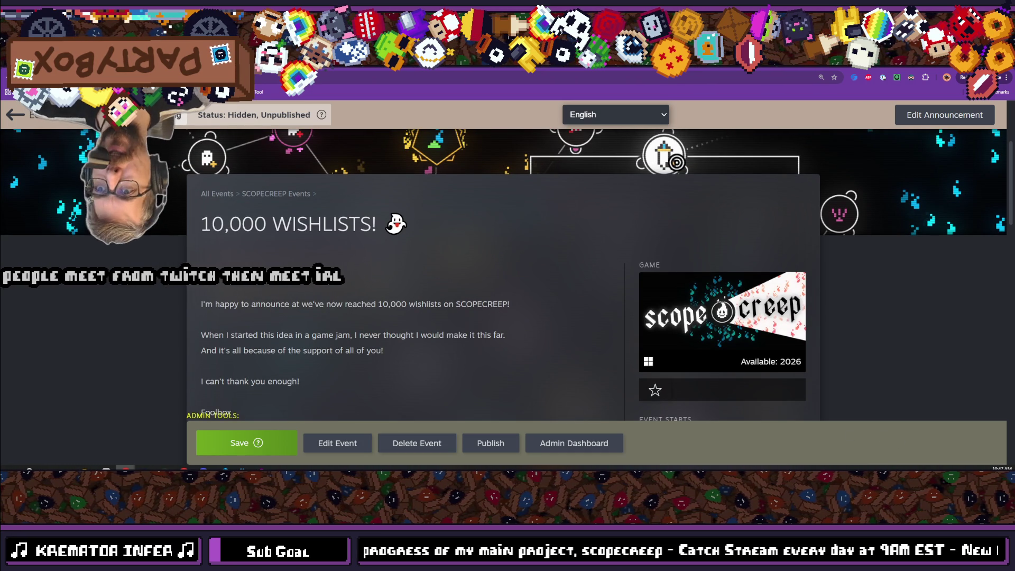
scroll(387, 292, "down", 1)
scroll(388, 293, "down", 6)
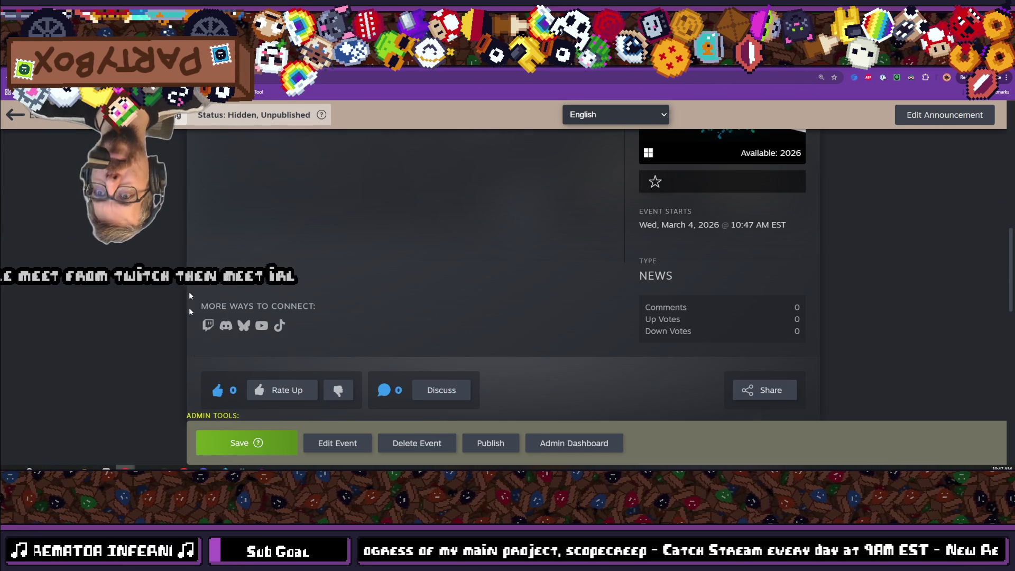
left_click(189, 449)
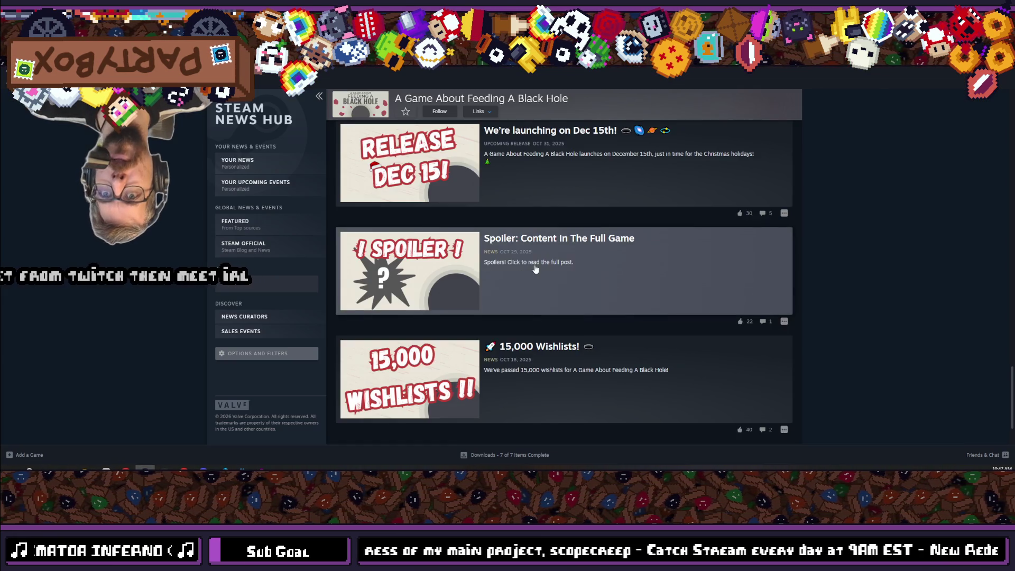
- Read another game's '15,000 Wishlists!' post, then return to the SCOPECREEP event preview in Chrome
left_click(557, 297)
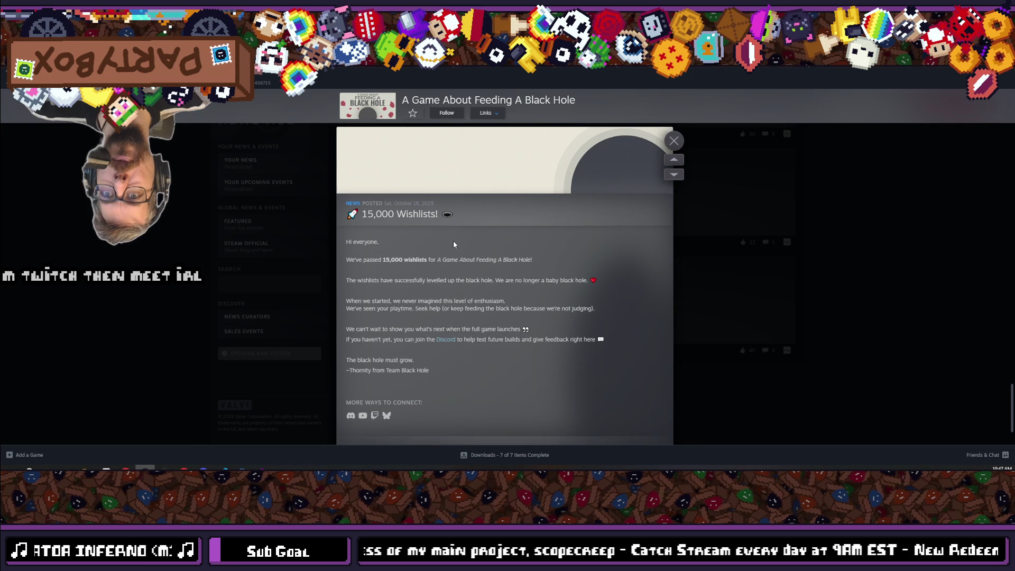
scroll(454, 242, "down", 1)
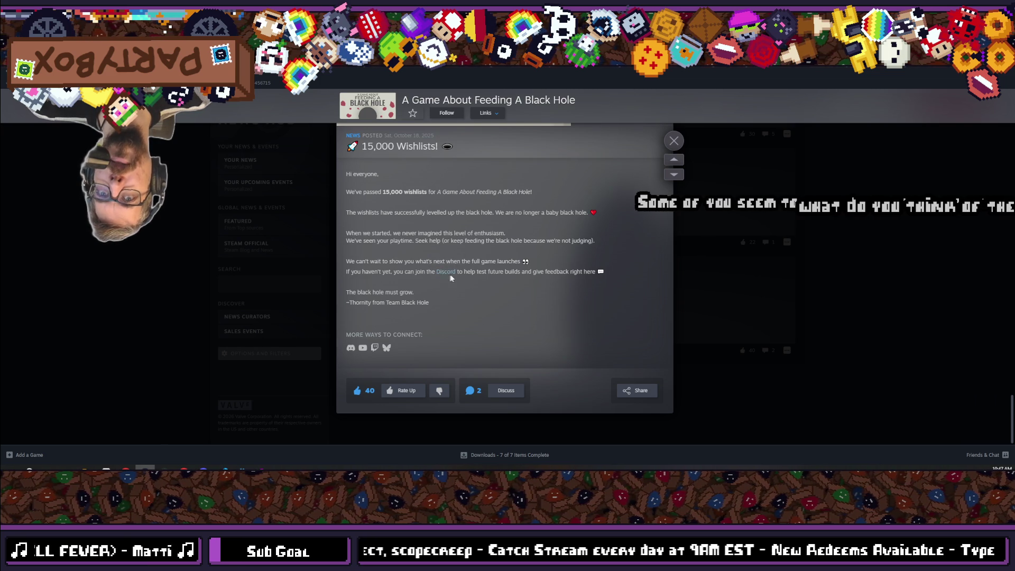
scroll(443, 310, "up", 1)
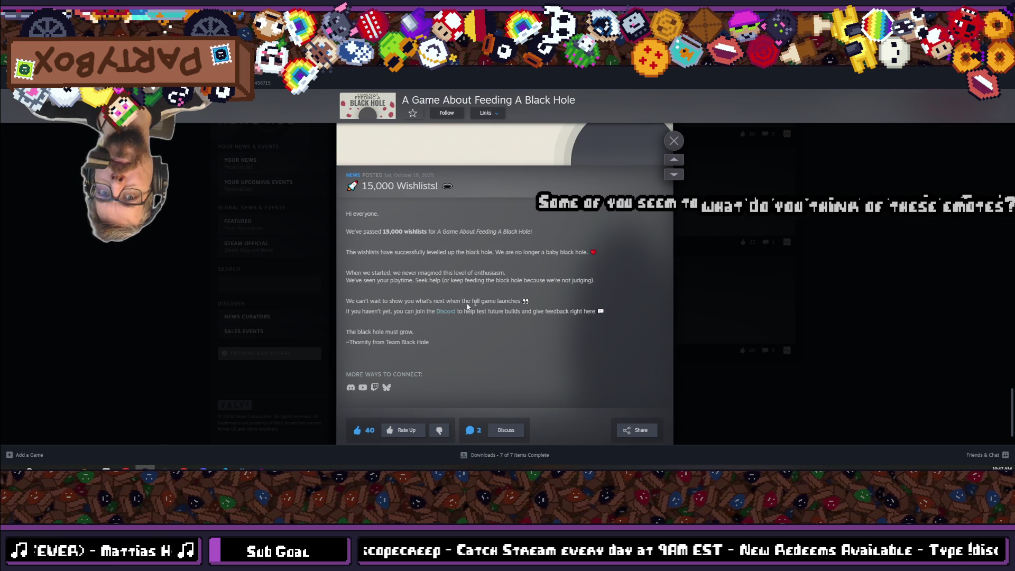
left_click(747, 253)
scroll(416, 282, "up", 20)
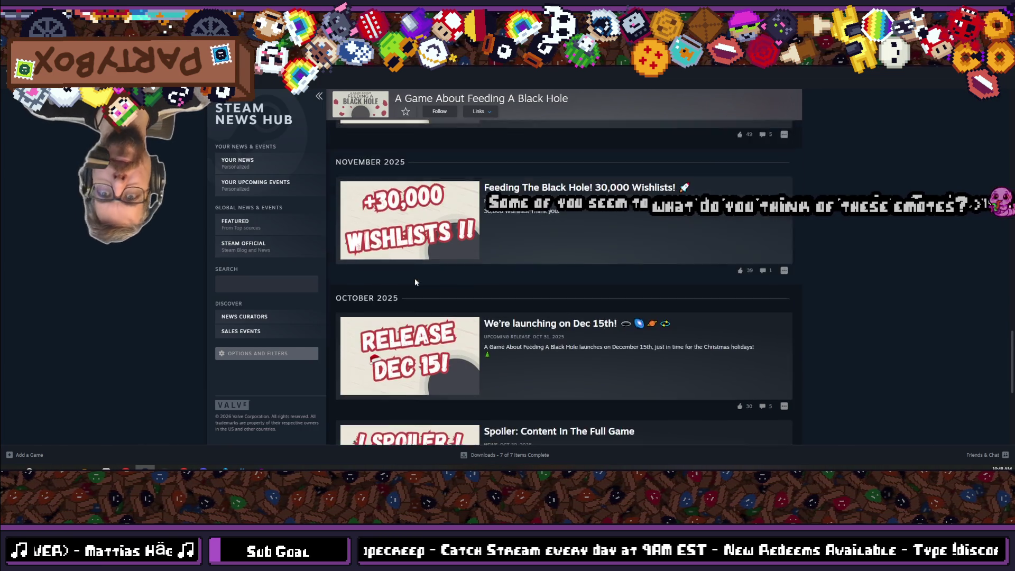
scroll(415, 282, "up", 5)
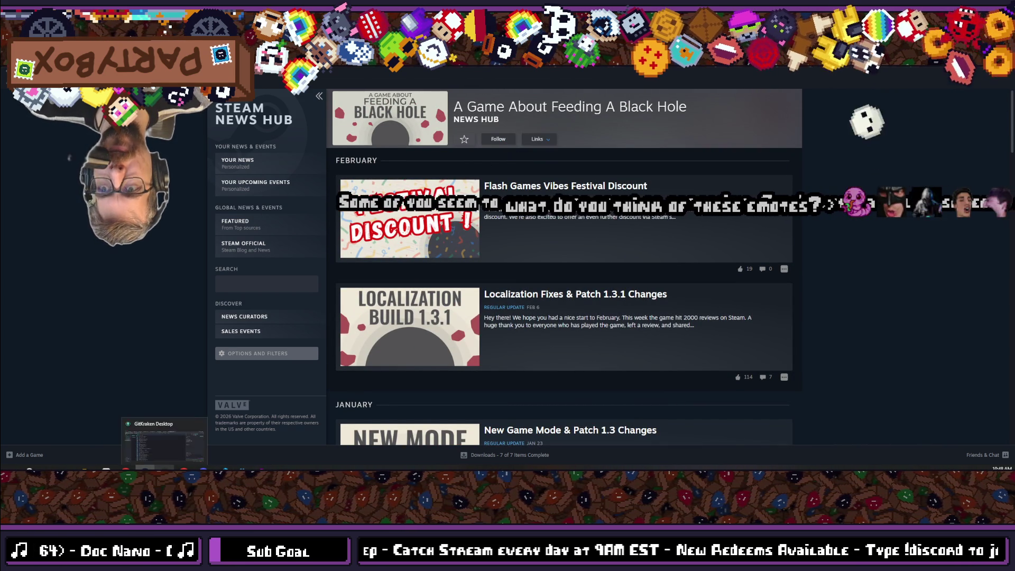
mouse_move(121, 468)
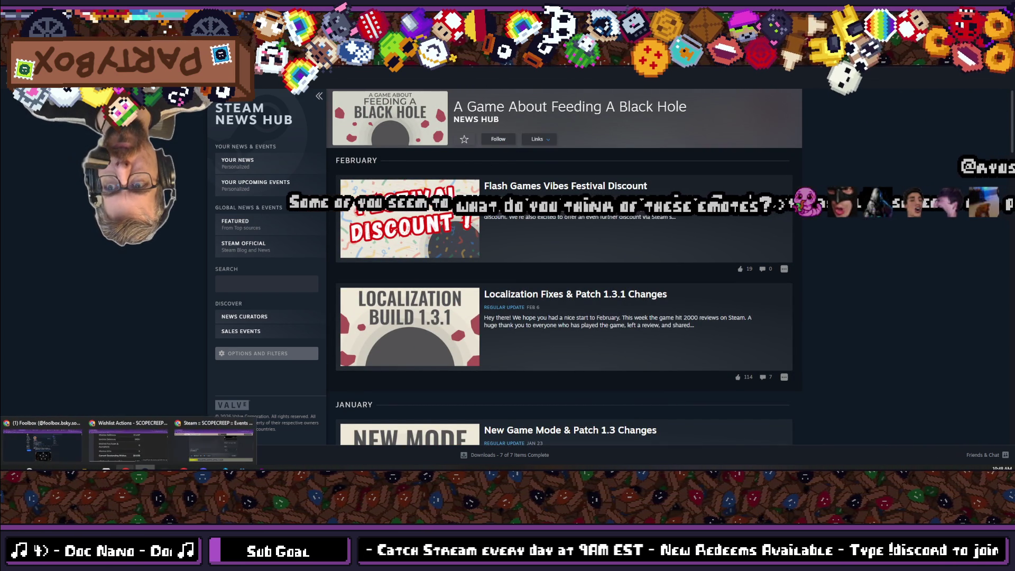
left_click(217, 431)
scroll(448, 358, "up", 10)
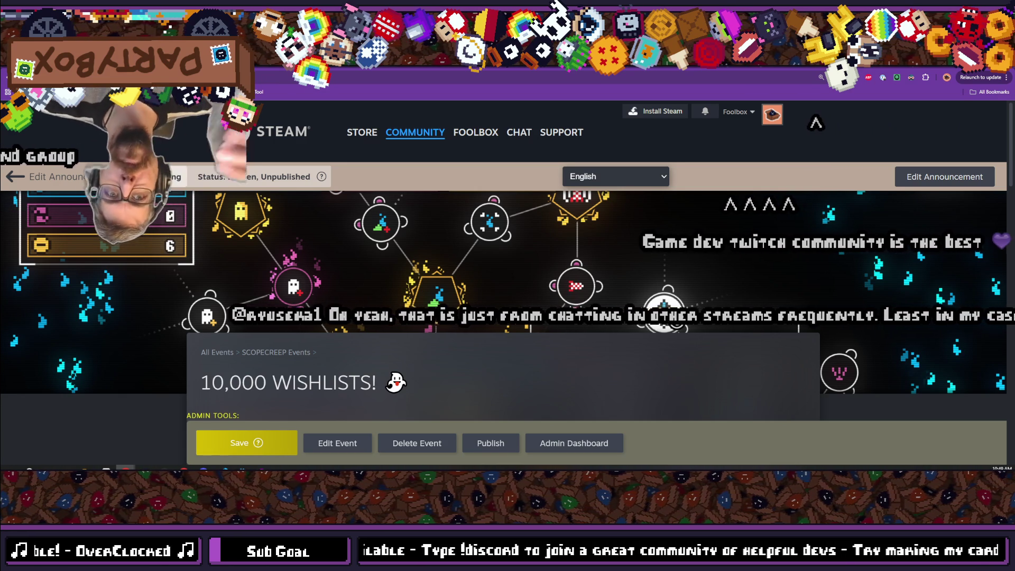
- Leave the event preview and return to editing the 10,000 WISHLISTS! announcement
scroll(603, 373, "down", 1)
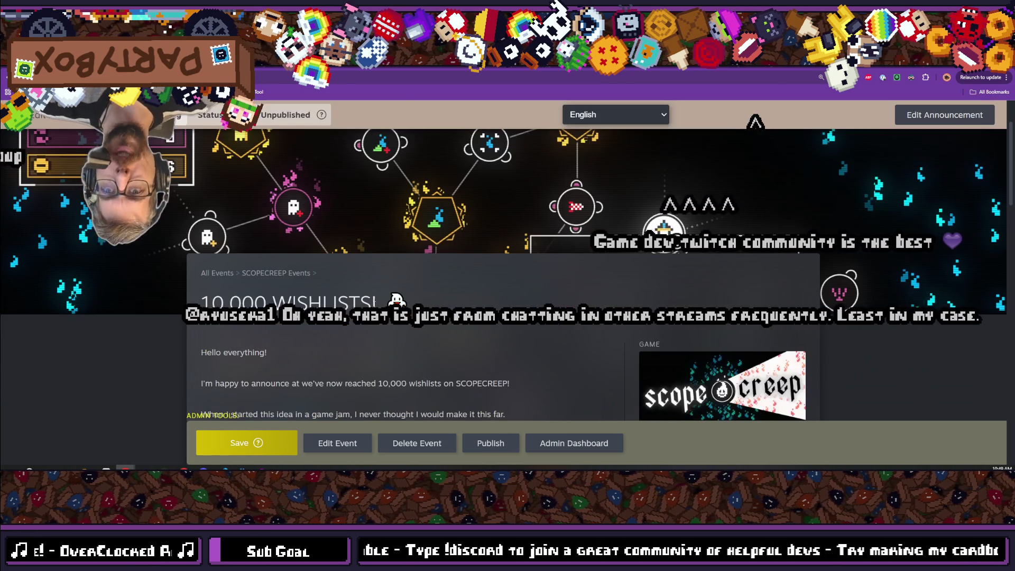
scroll(273, 278, "up", 2)
left_click(69, 229)
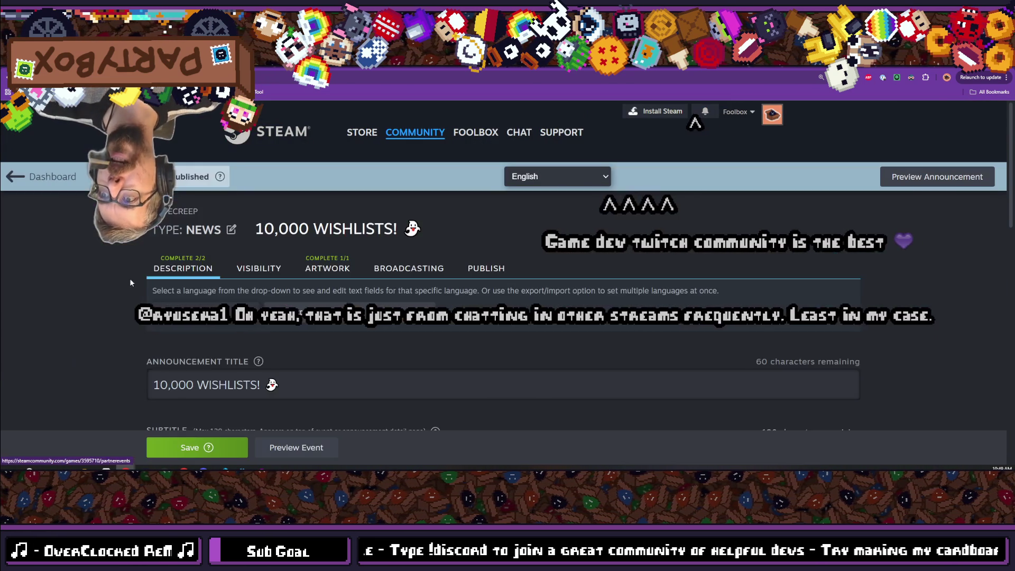
- Scroll through the Description tab reviewing the title, summary, body text and uploaded artwork
scroll(257, 300, "down", 10)
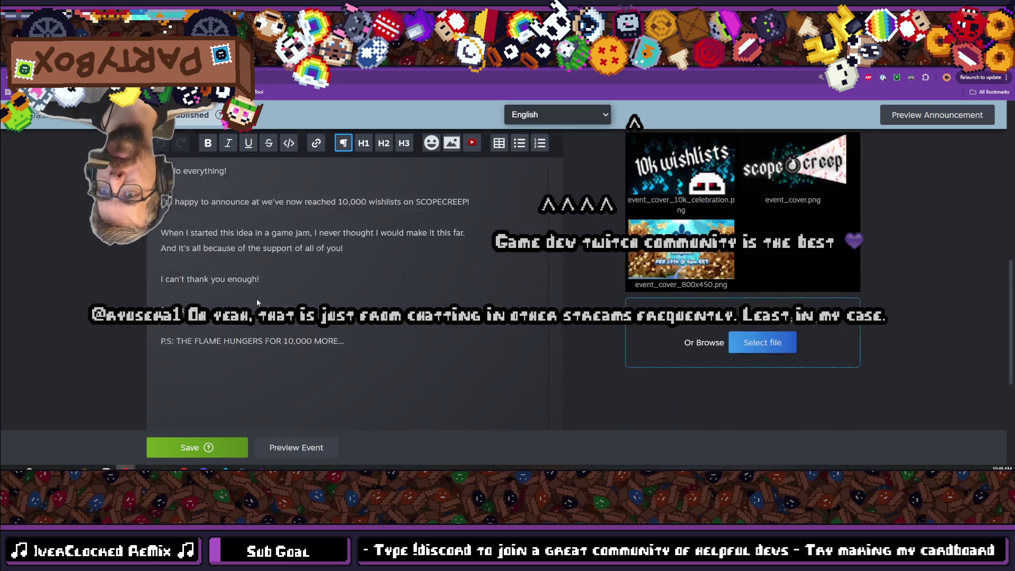
scroll(267, 345, "down", 2)
scroll(267, 345, "up", 12)
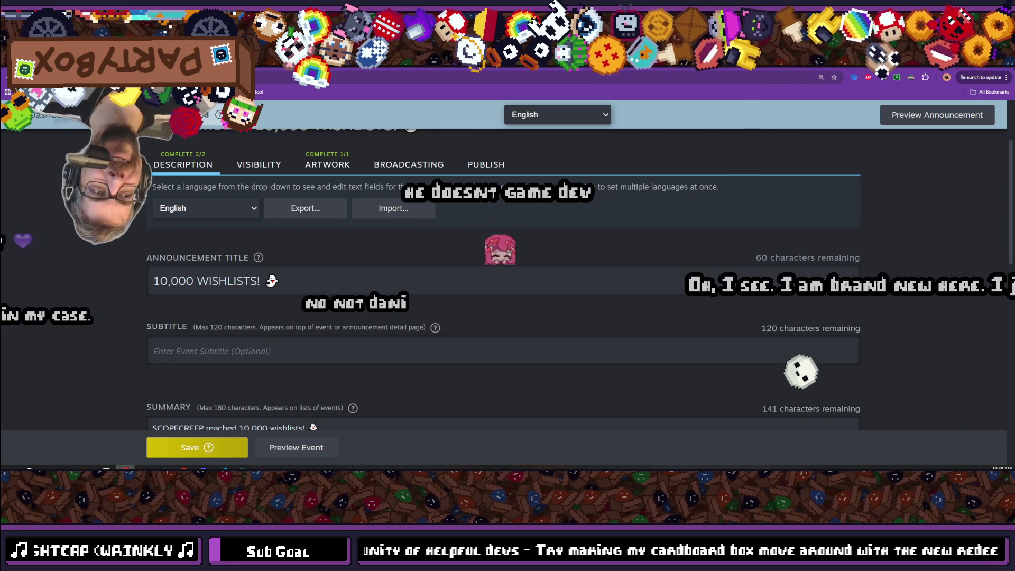
scroll(343, 235, "down", 4)
scroll(340, 243, "down", 4)
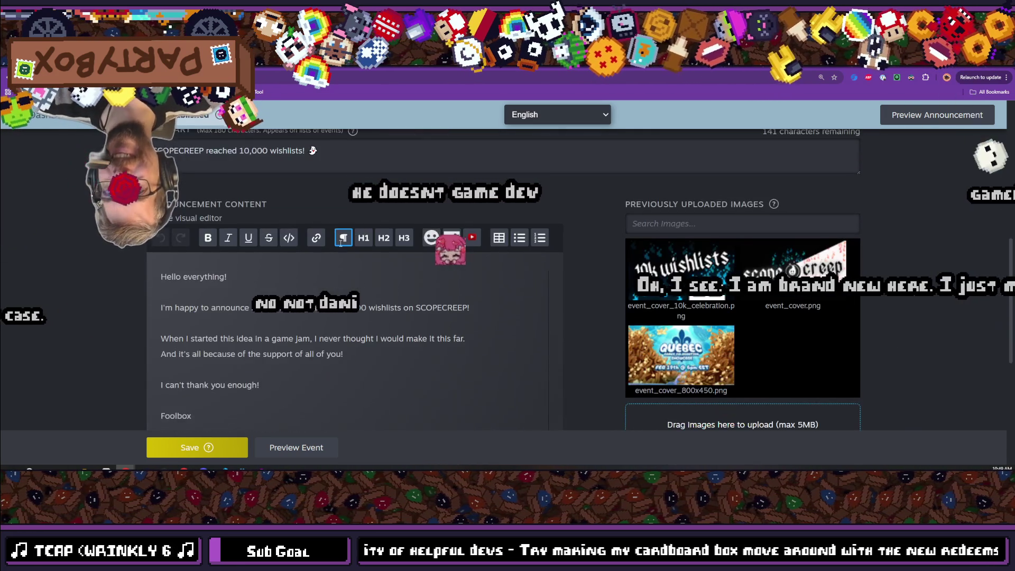
scroll(135, 320, "up", 8)
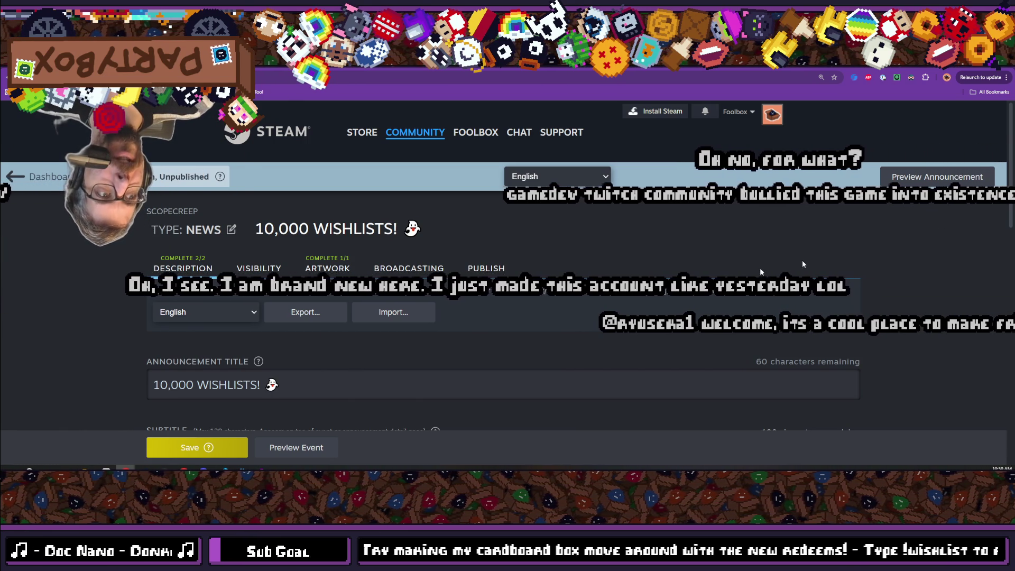
scroll(502, 291, "down", 5)
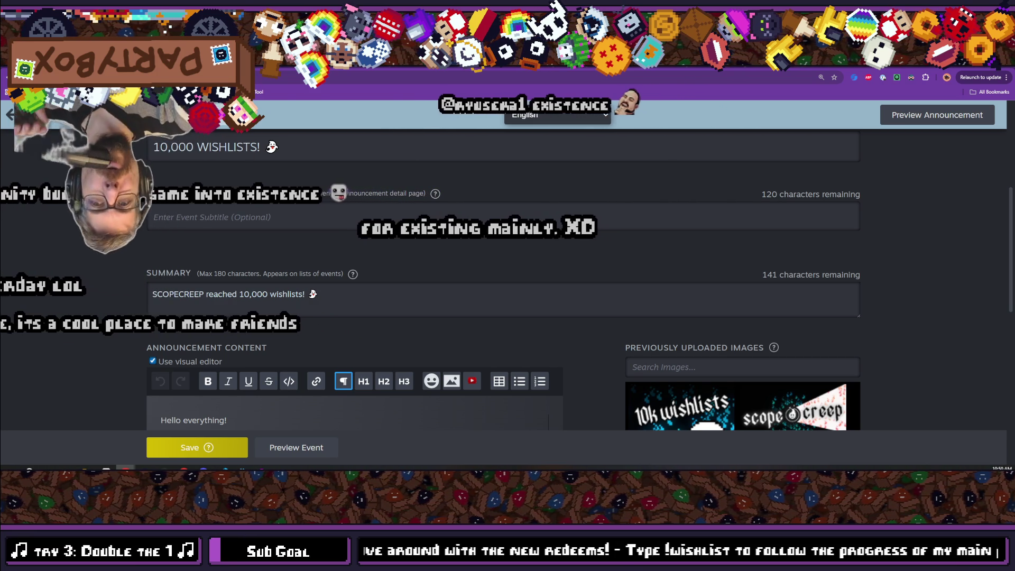
scroll(295, 404, "down", 2)
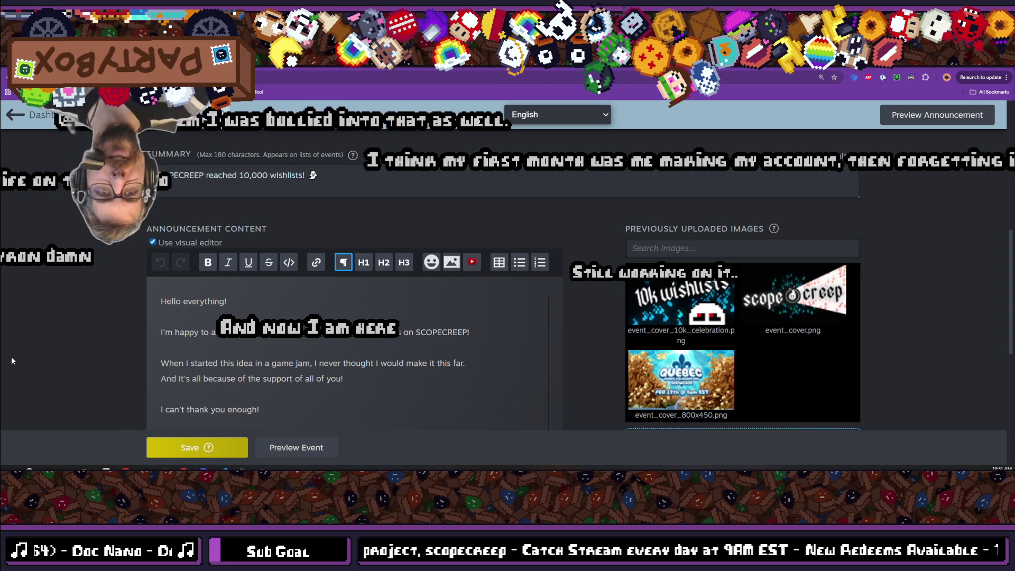
scroll(250, 336, "down", 2)
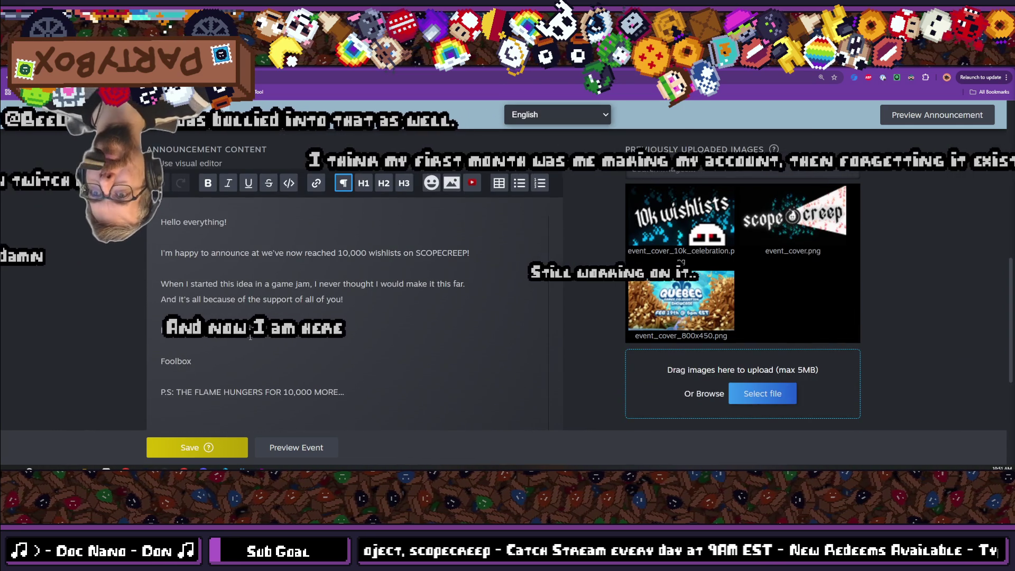
- Change 'Everything' to 'everyone', insert 'that' after 'announce', and replace 'on' with 'for'
double_click(203, 222)
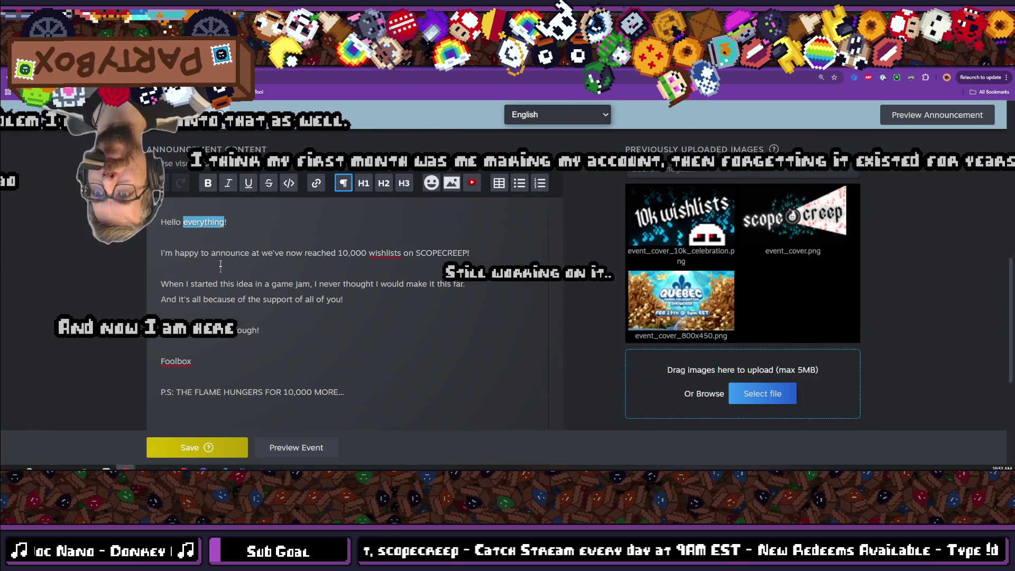
type("everyone")
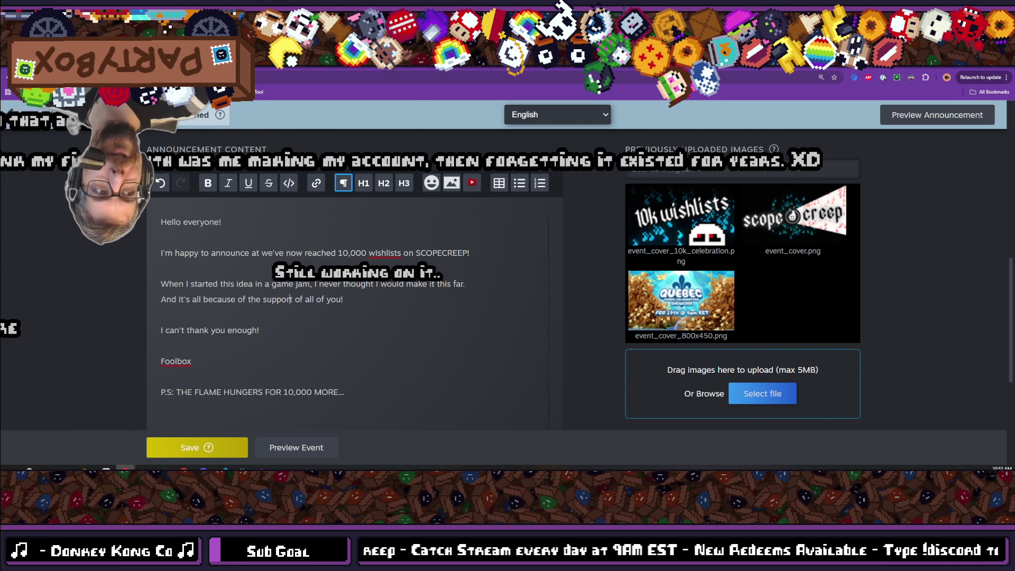
left_click(290, 299)
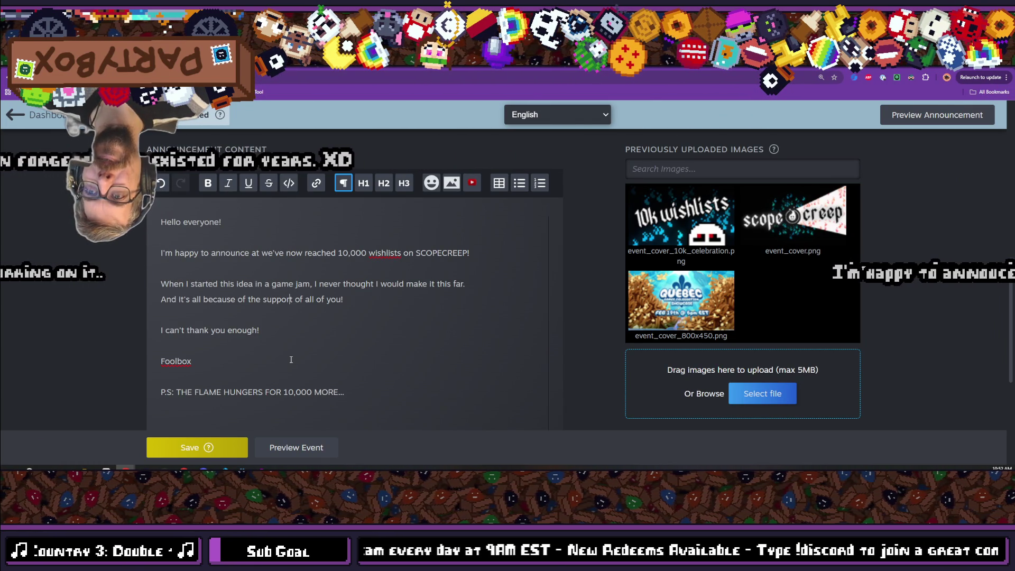
scroll(291, 359, "down", 1)
scroll(291, 359, "up", 1)
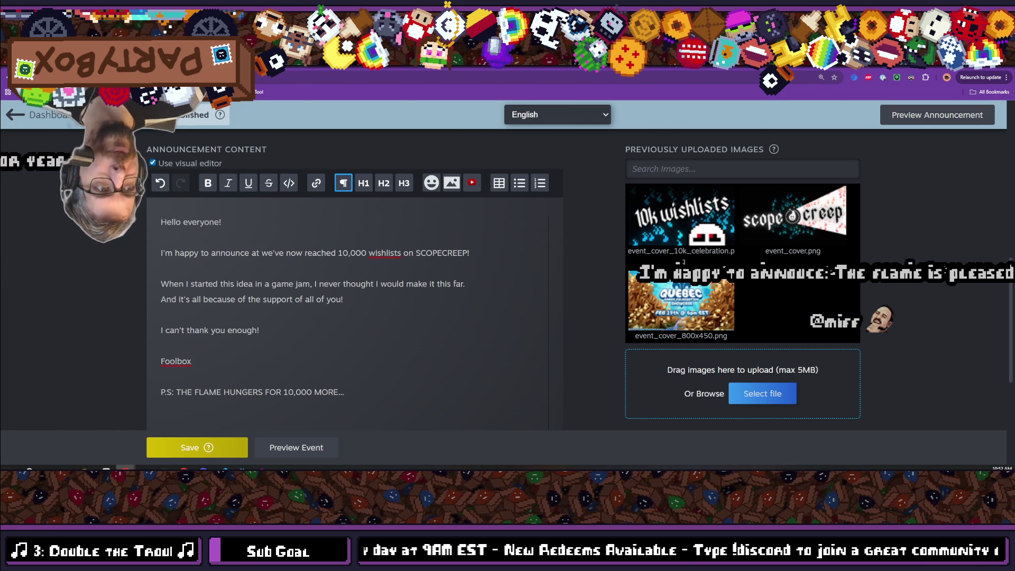
left_click(290, 299)
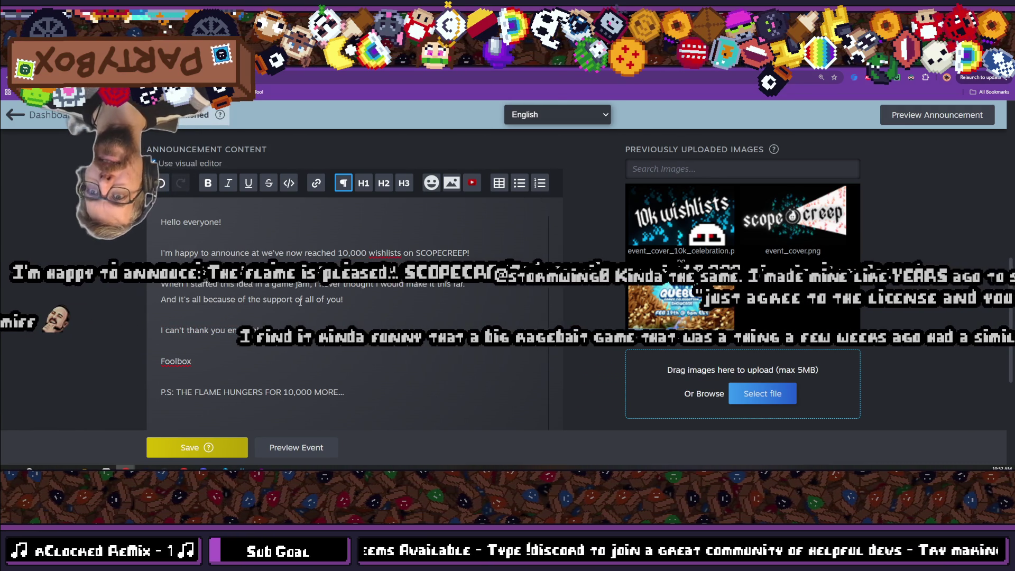
type("that")
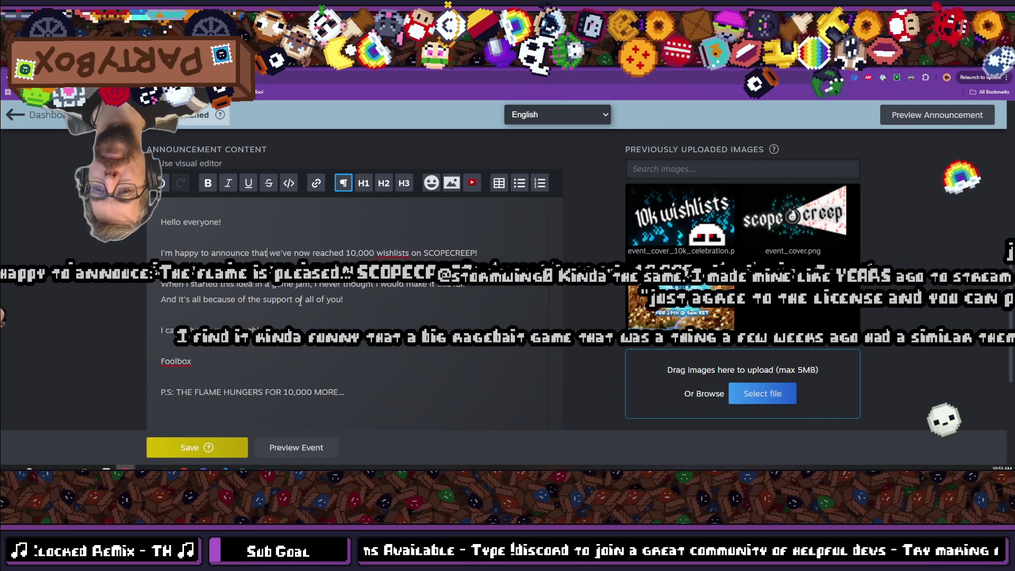
left_click(460, 299)
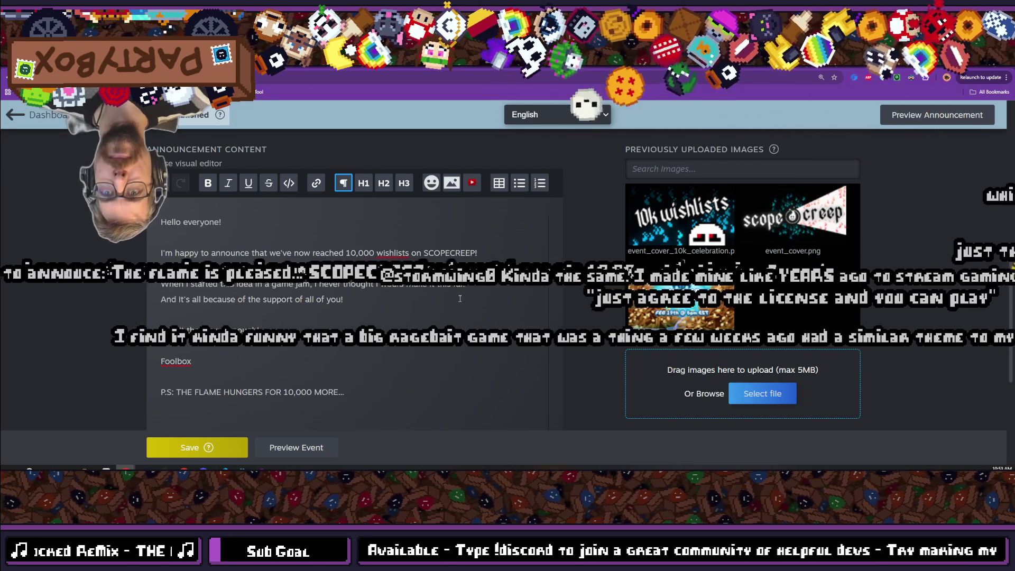
double_click(417, 253)
type("f")
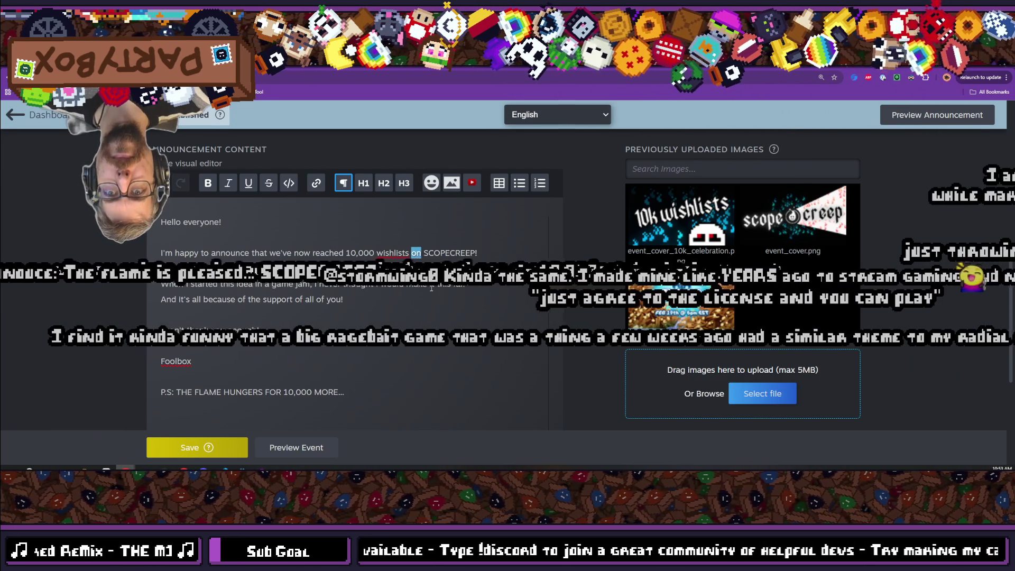
type("or")
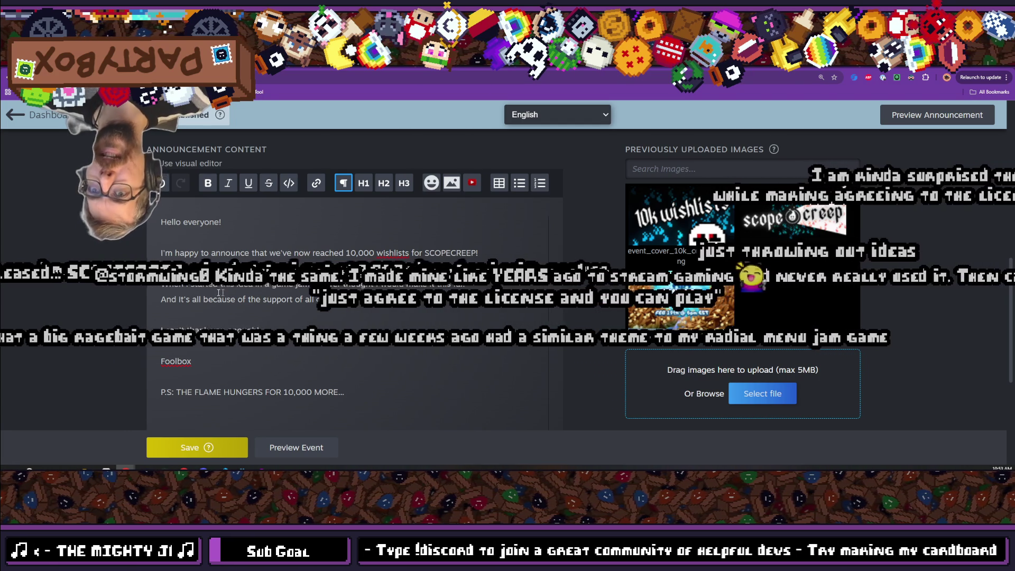
scroll(234, 313, "down", 1)
scroll(235, 313, "up", 2)
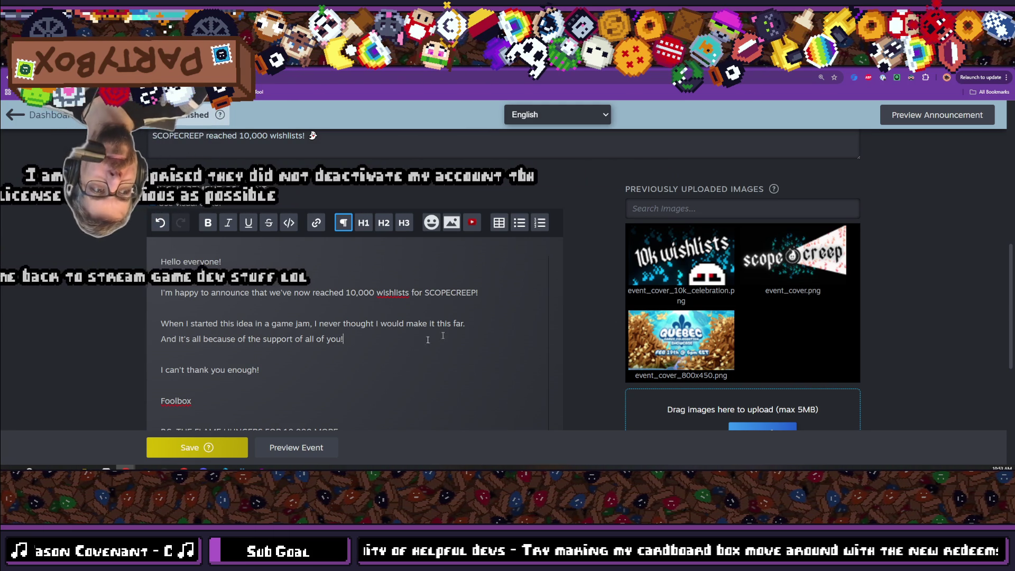
scroll(349, 280, "down", 2)
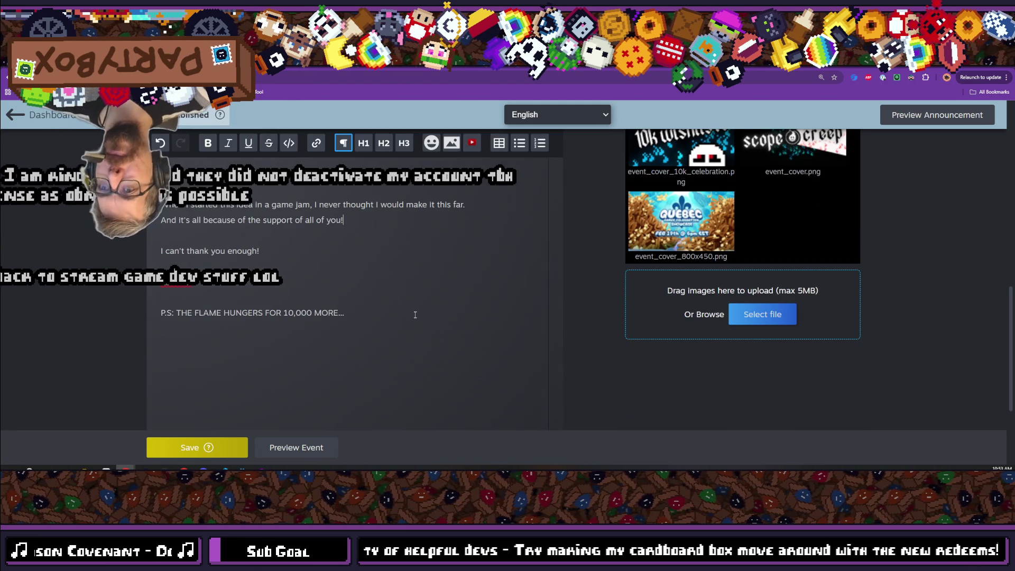
- Save the announcement, then publish it from the Publish tab and confirm
left_click(196, 447)
left_click(529, 315)
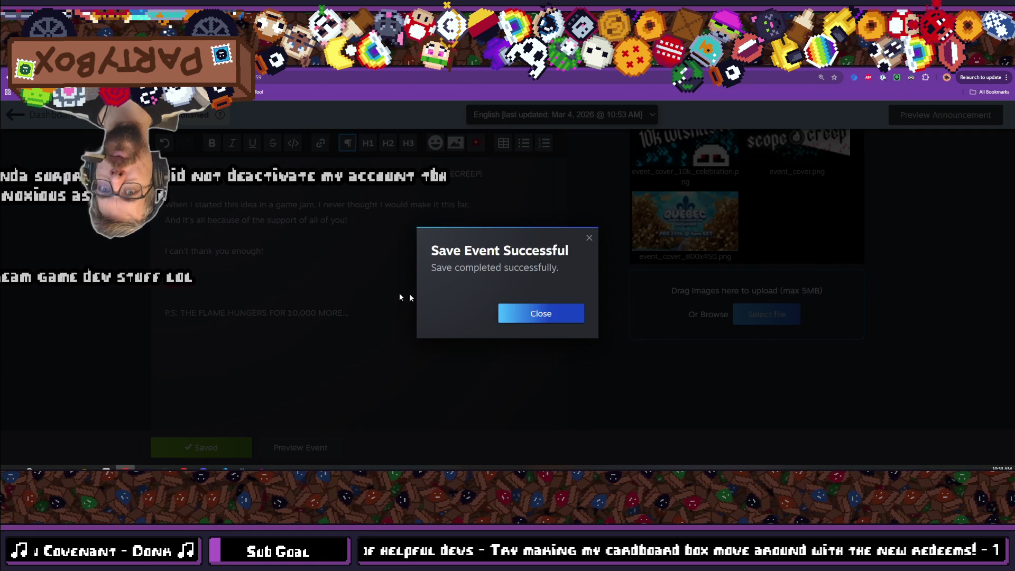
scroll(279, 206, "up", 6)
scroll(279, 206, "up", 2)
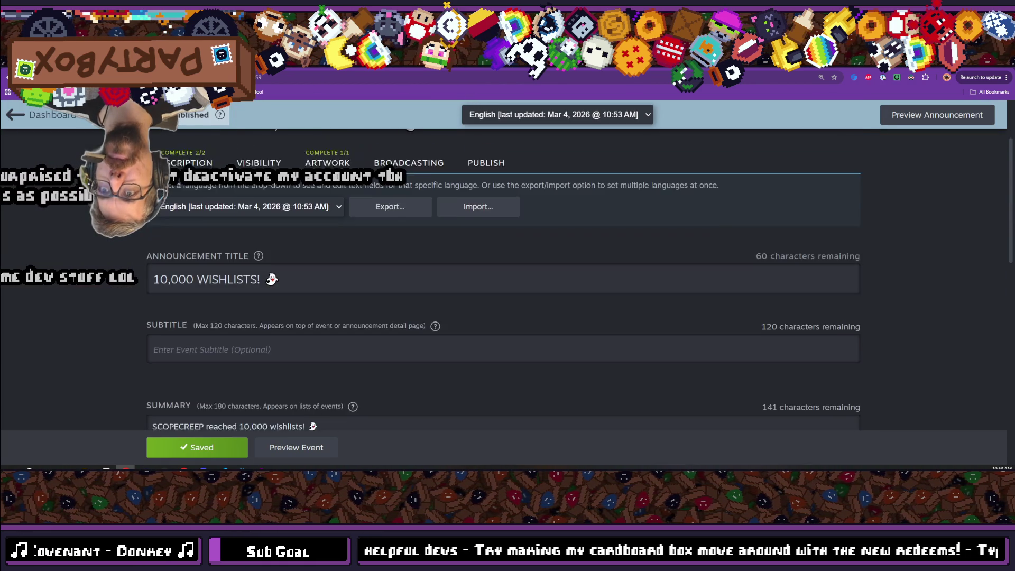
left_click(270, 190)
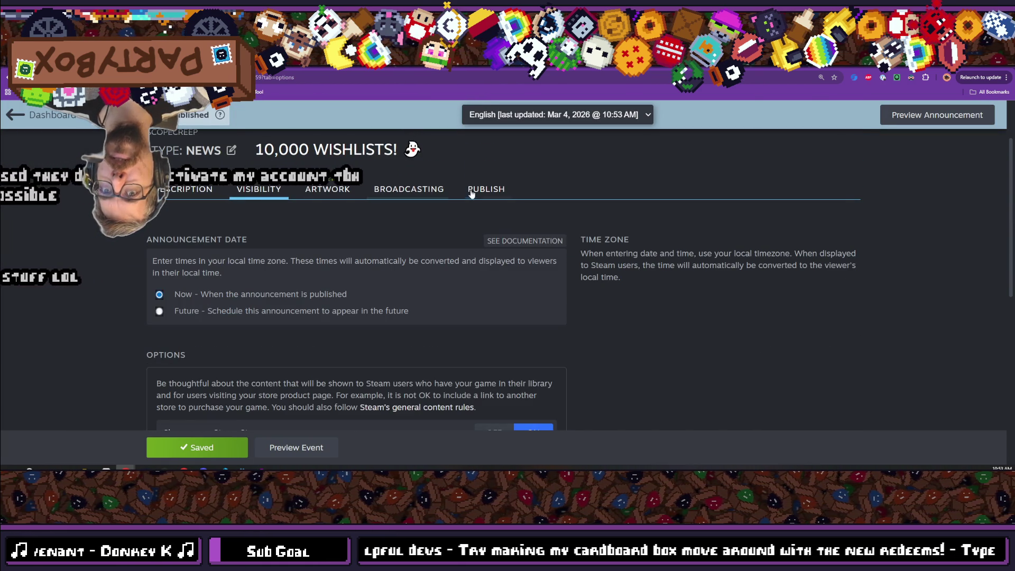
left_click(486, 190)
scroll(238, 229, "down", 2)
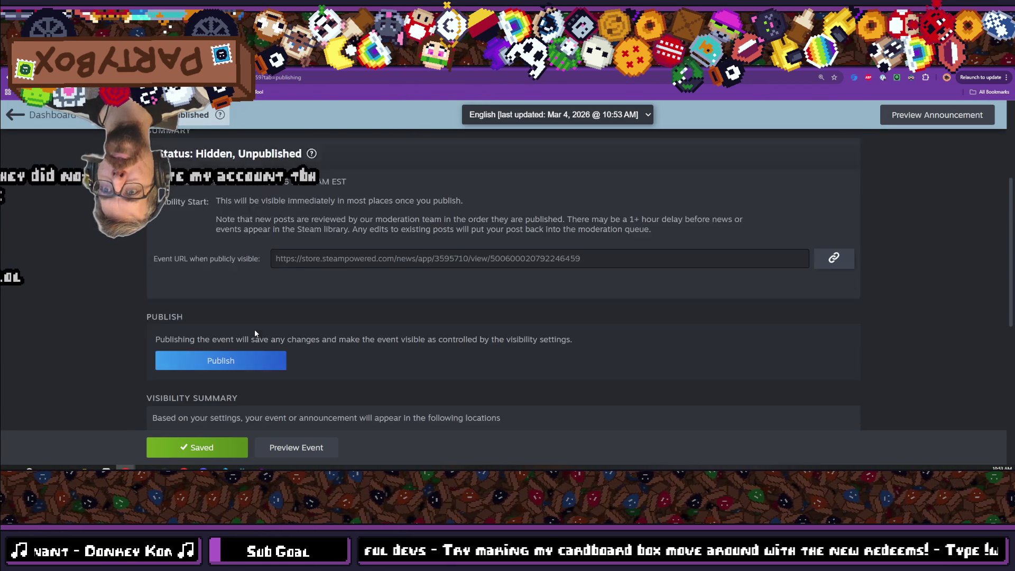
scroll(232, 328, "down", 2)
left_click(225, 310)
left_click(559, 348)
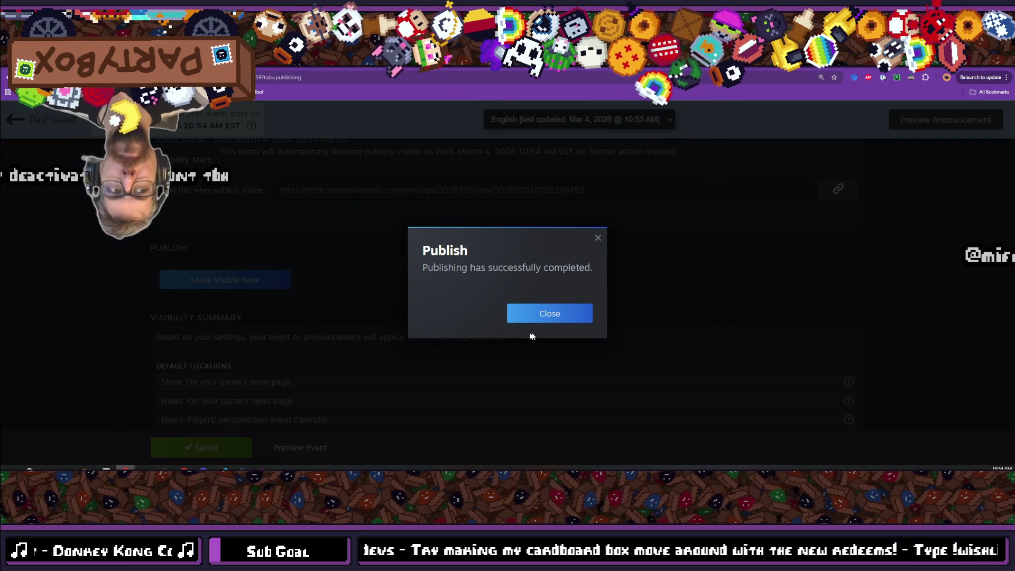
left_click(545, 317)
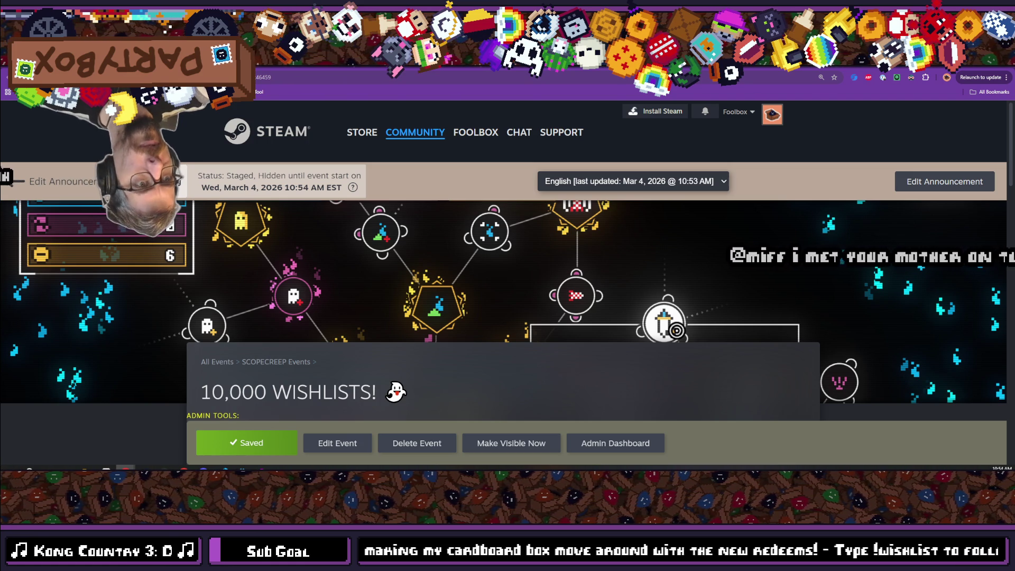
- Copy the published event's web address and switch to the Steam client
left_click(310, 76)
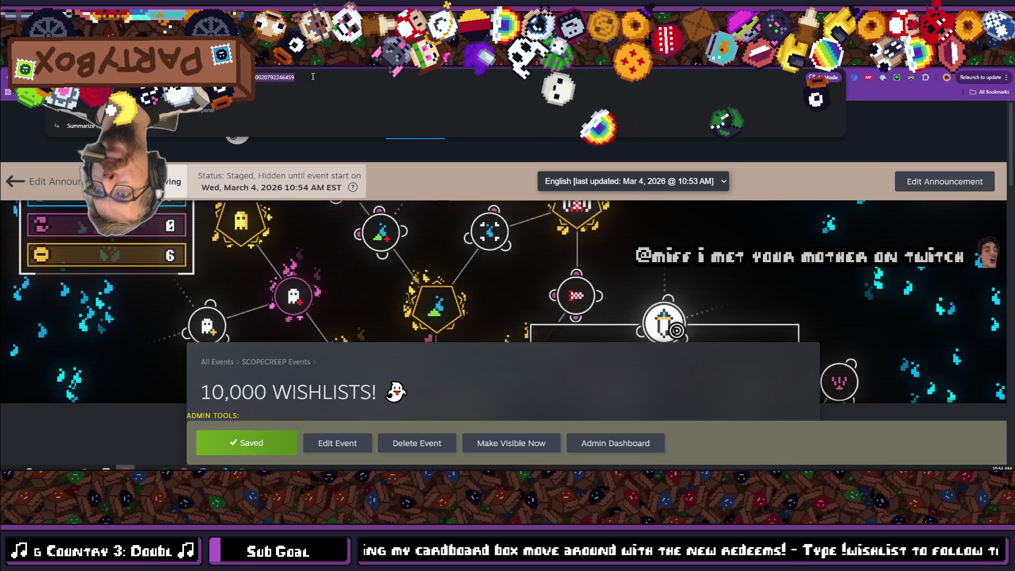
key("Escape")
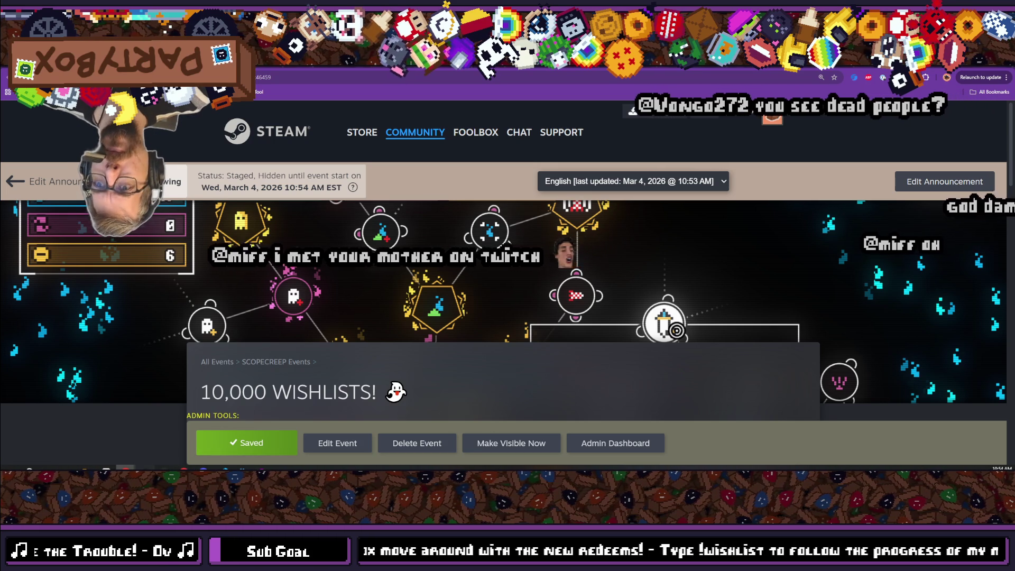
key("alt+Tab")
key("alt+Tab")
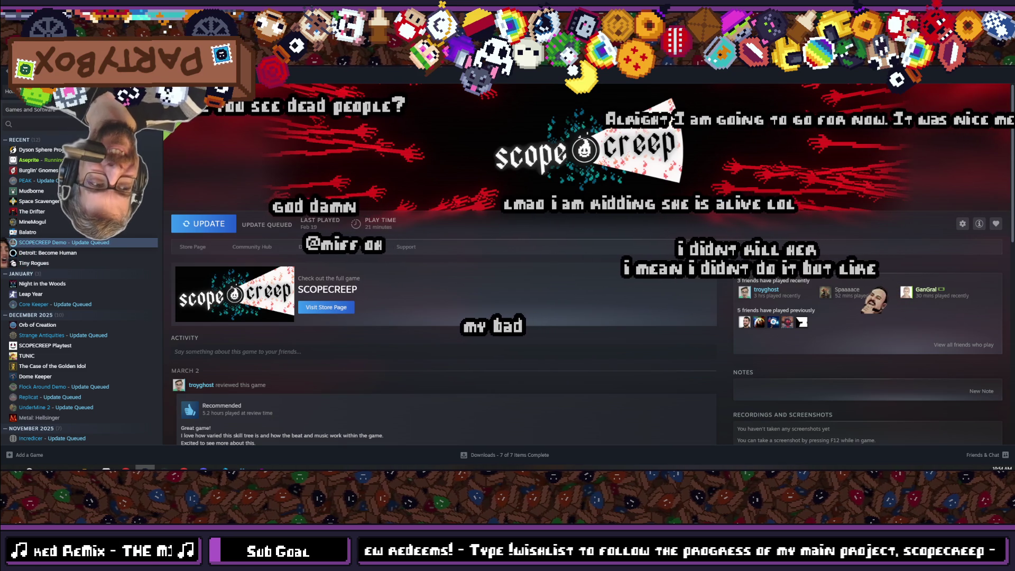
- Open SCOPECREEP's store page and the 10,000 WISHLISTS! card under Recent Events
left_click(201, 251)
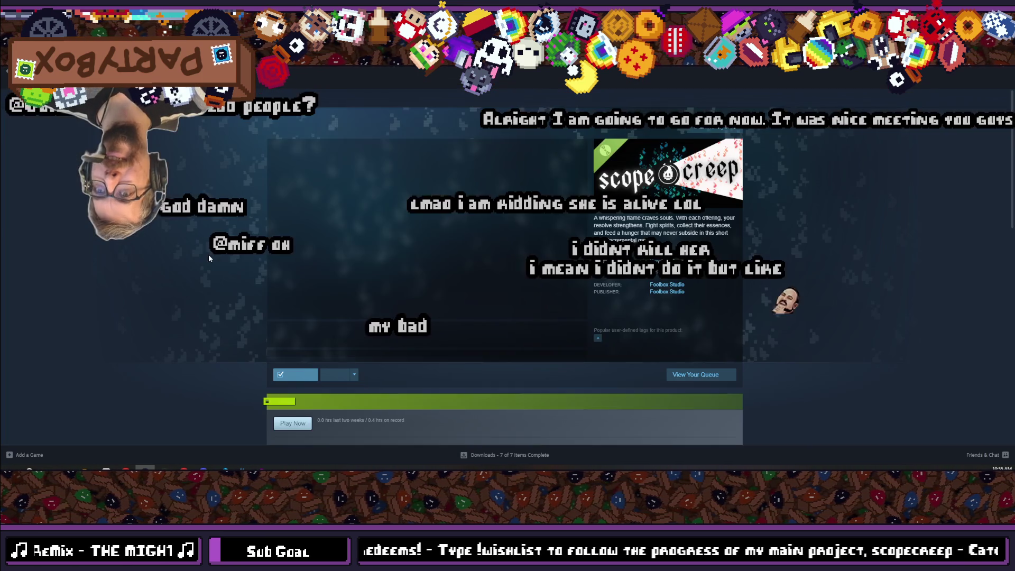
scroll(291, 272, "down", 3)
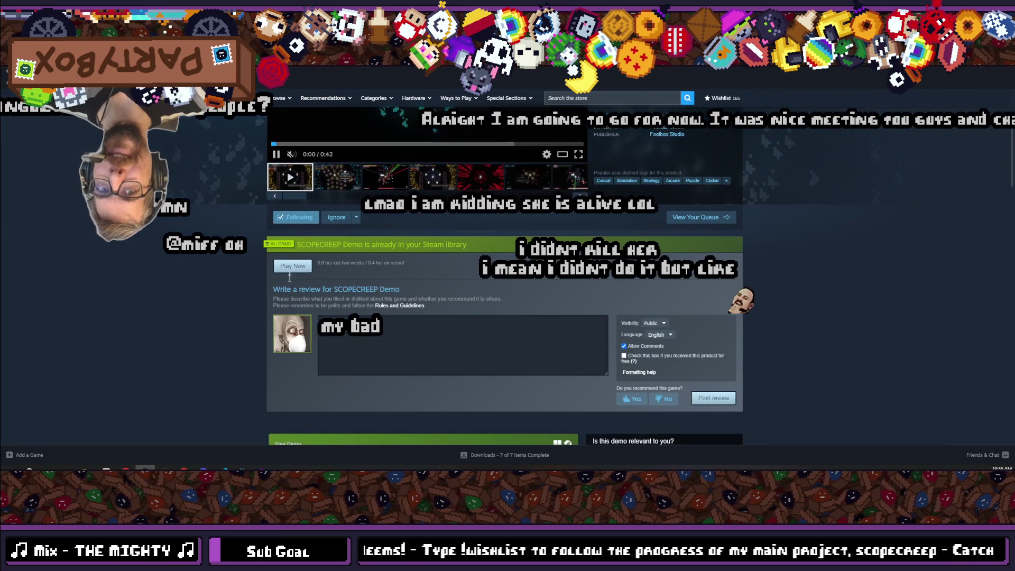
scroll(326, 372, "down", 6)
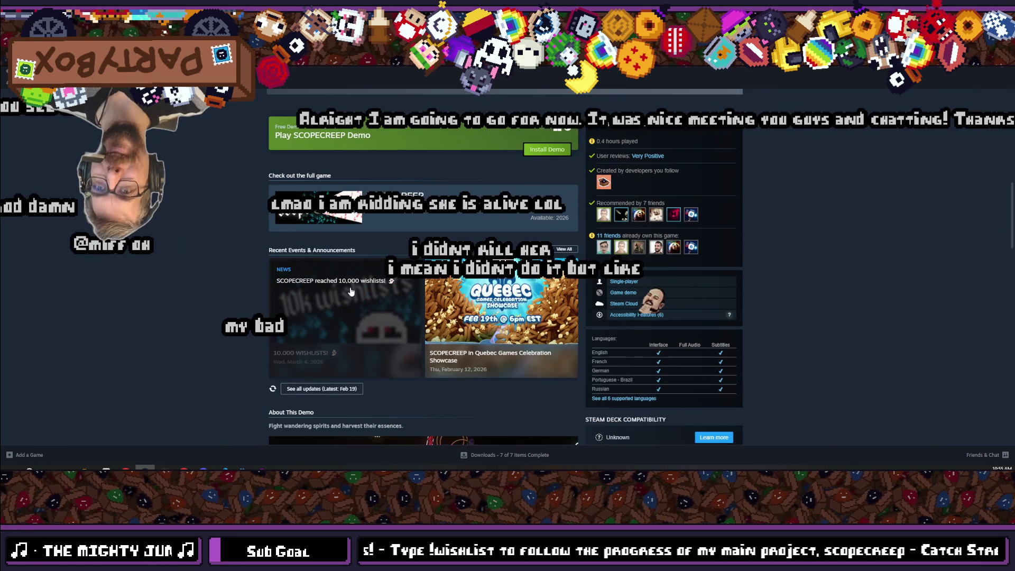
left_click(325, 372)
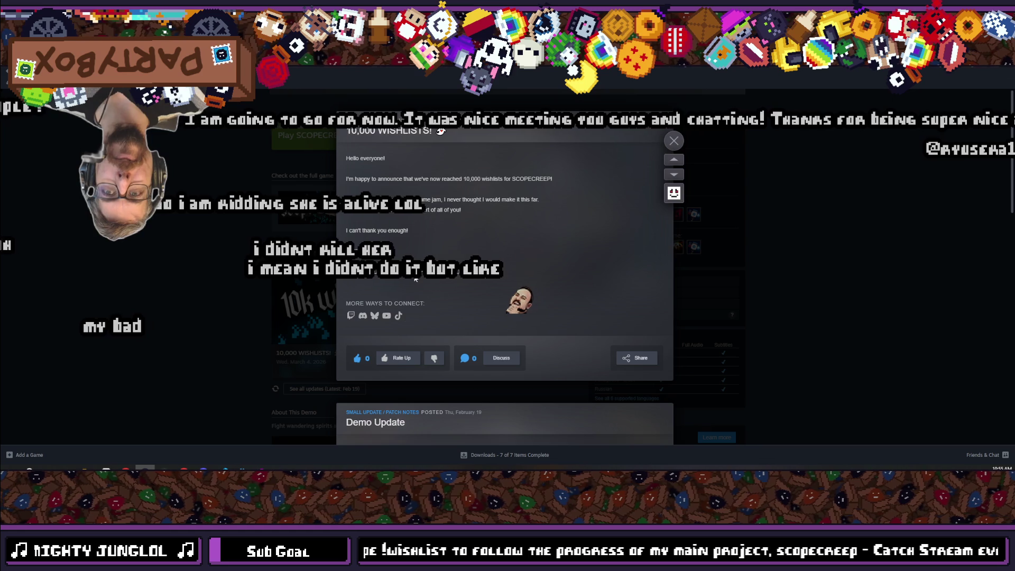
- Rate up the announcement, copy its share link and close the overlay
left_click(397, 358)
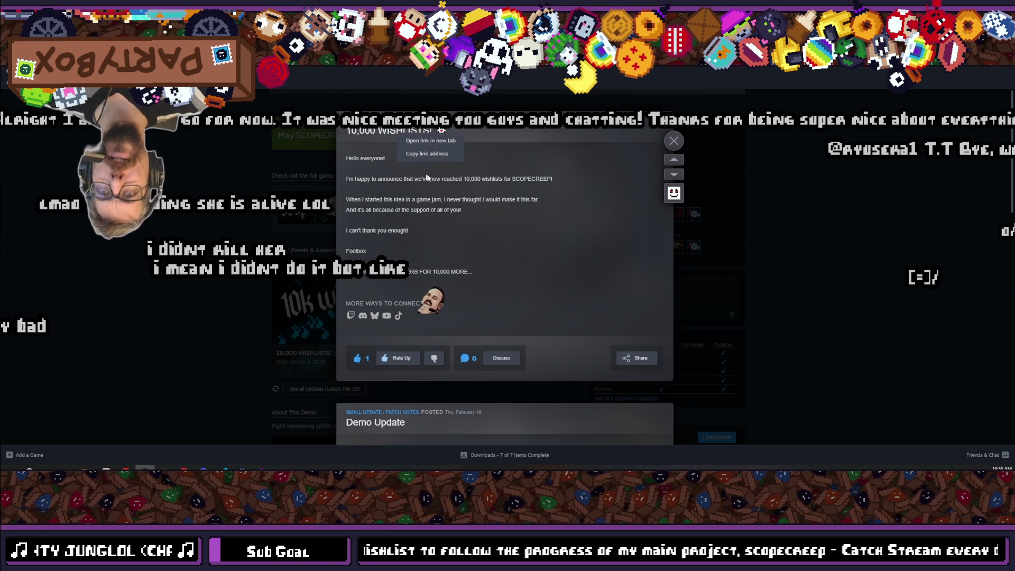
left_click(639, 359)
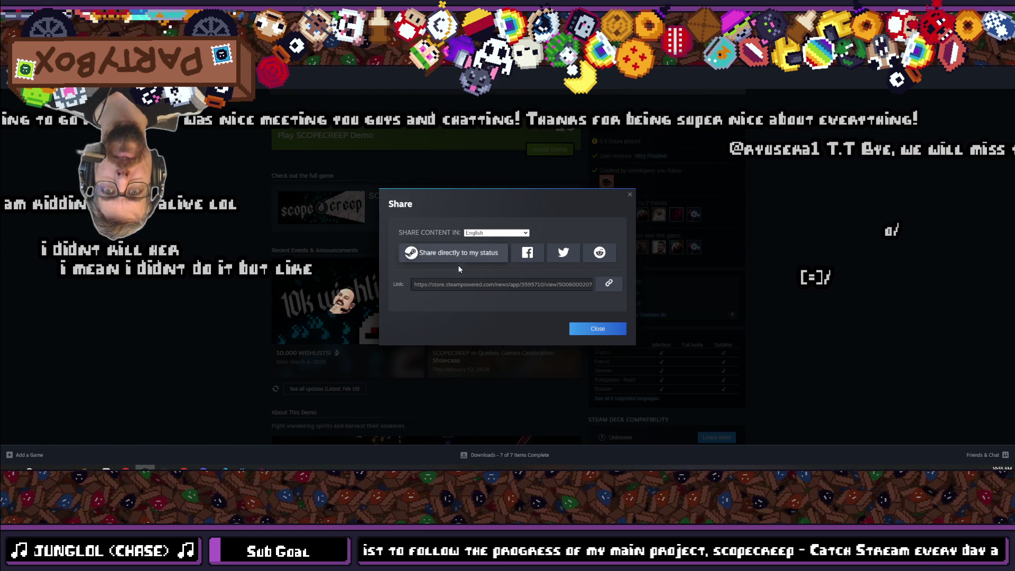
left_click(617, 285)
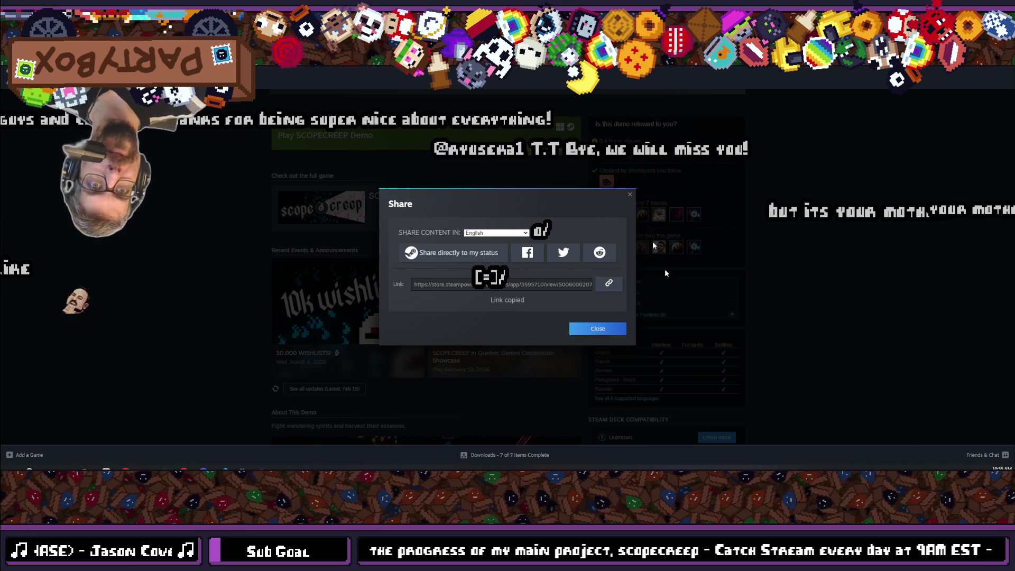
left_click(617, 332)
left_click(726, 270)
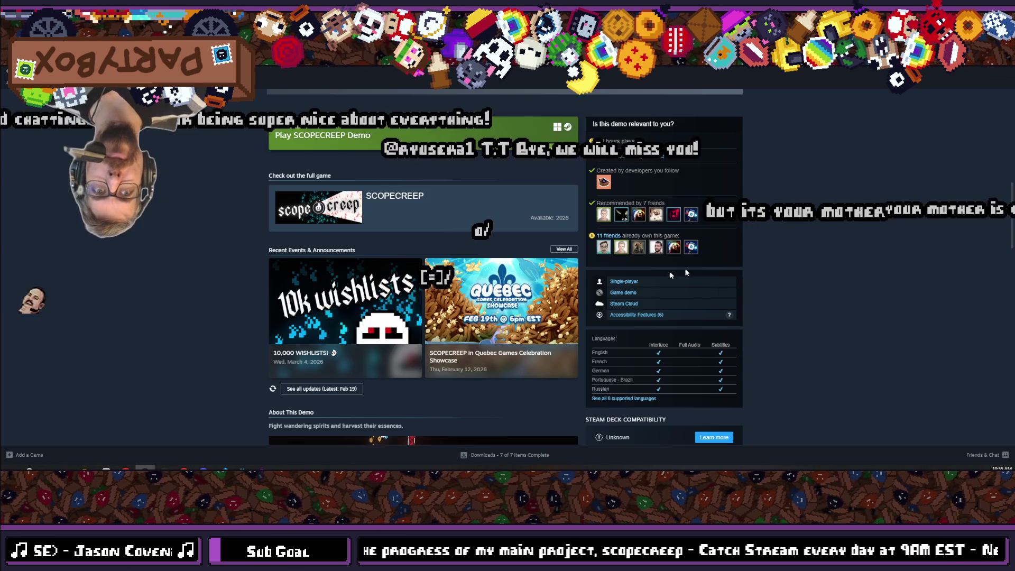
- Open the full SCOPECREEP game's store page from 'Check out the full game'
scroll(504, 349, "down", 3)
scroll(176, 275, "up", 10)
scroll(200, 287, "up", 4)
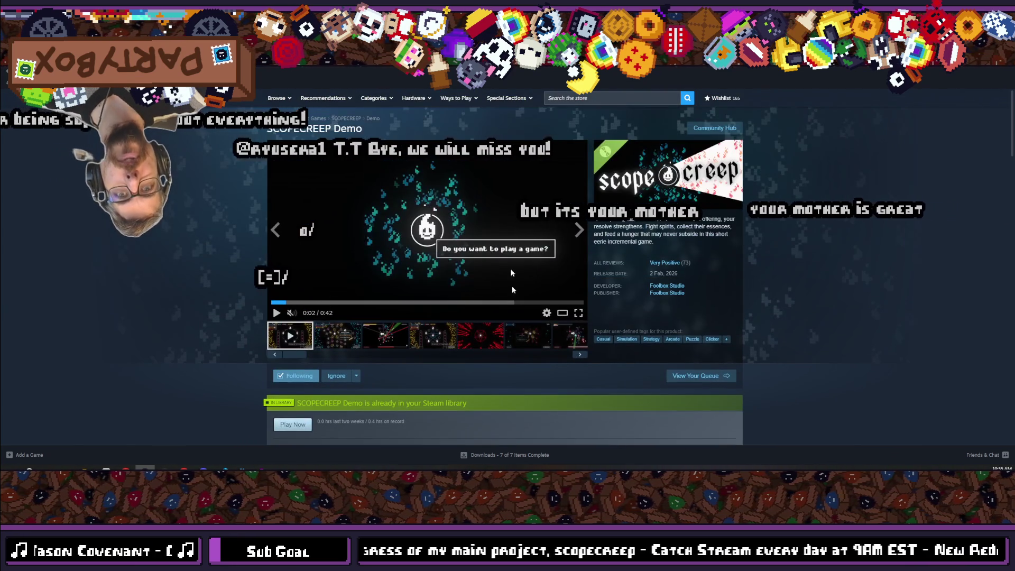
scroll(296, 289, "down", 6)
scroll(297, 290, "down", 5)
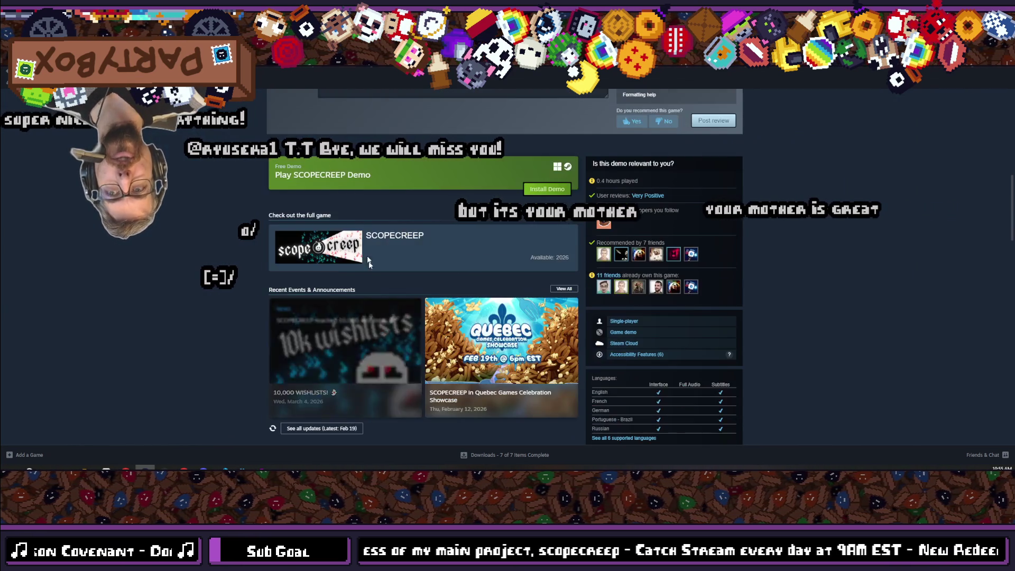
left_click(387, 244)
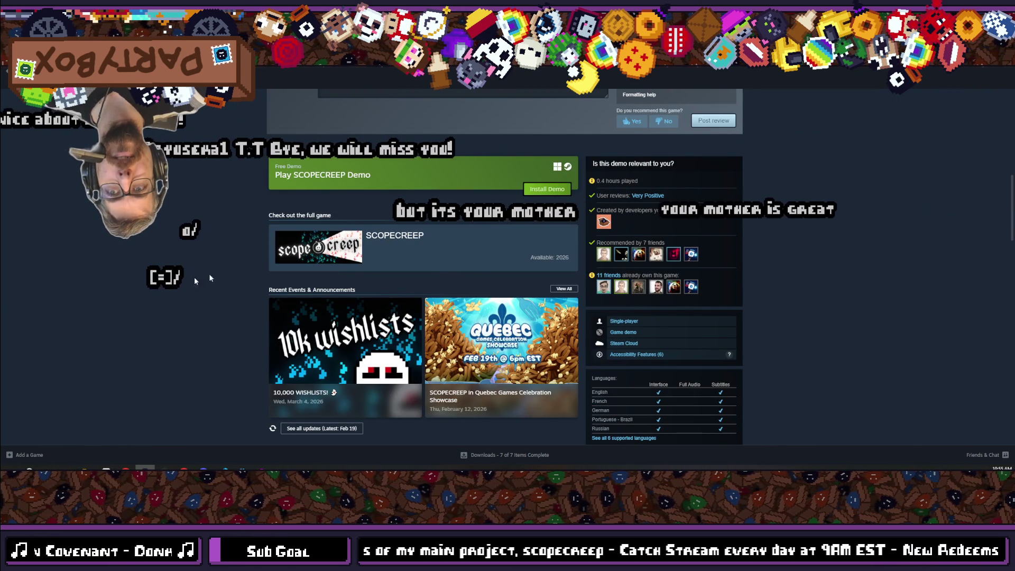
- Bring up the game's news posts, showing the Quebec Games Celebration Showcase post
scroll(487, 273, "down", 6)
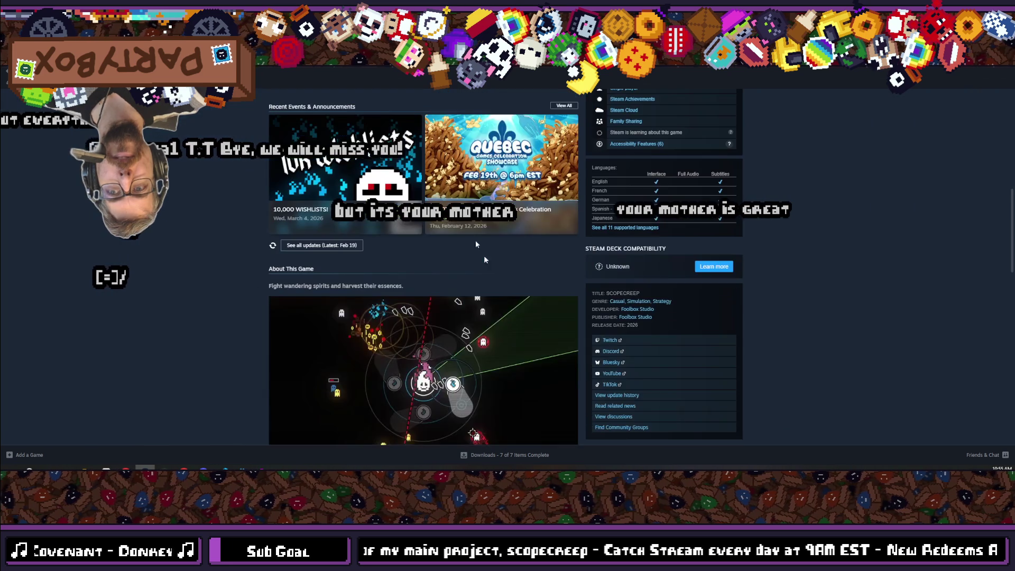
scroll(487, 264, "up", 3)
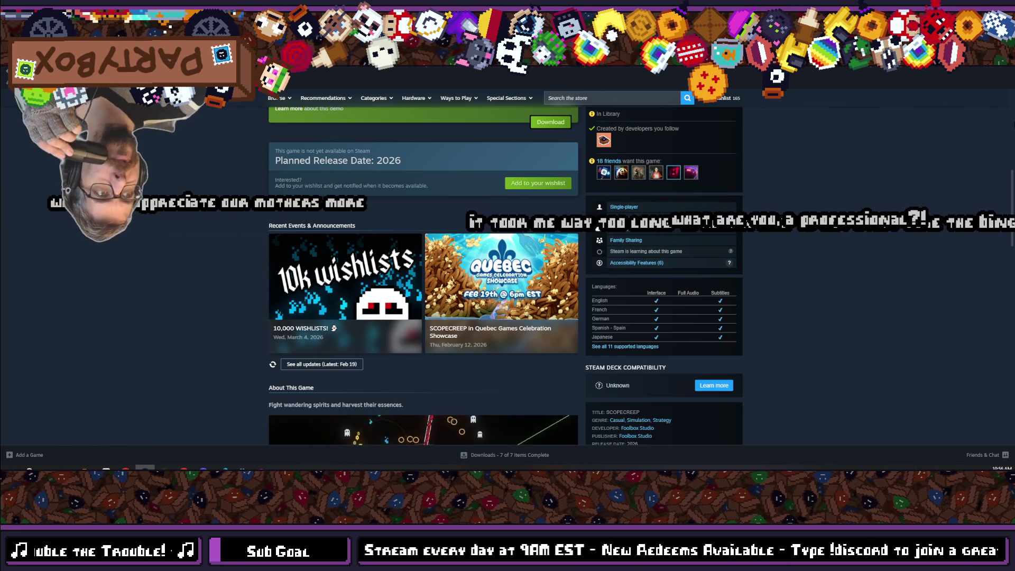
scroll(194, 295, "up", 3)
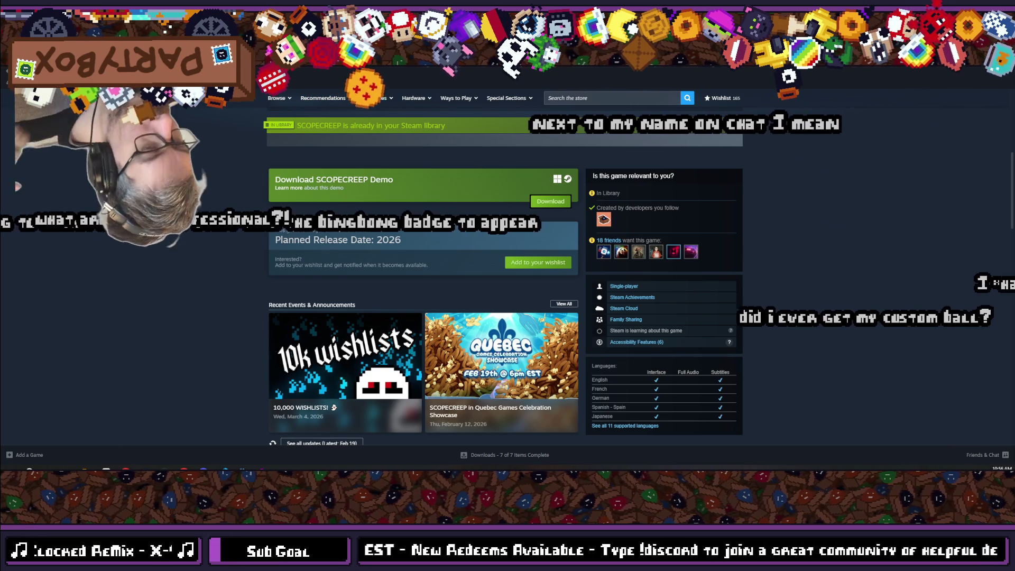
left_click(441, 410)
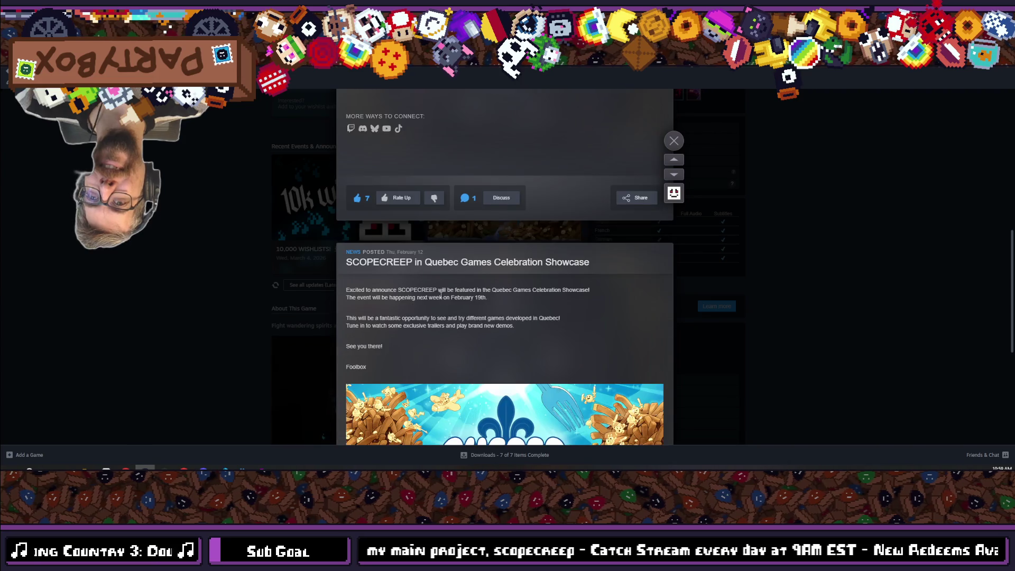
- Close the news posts overlay on the full SCOPECREEP store page
scroll(440, 295, "down", 1)
scroll(440, 295, "up", 5)
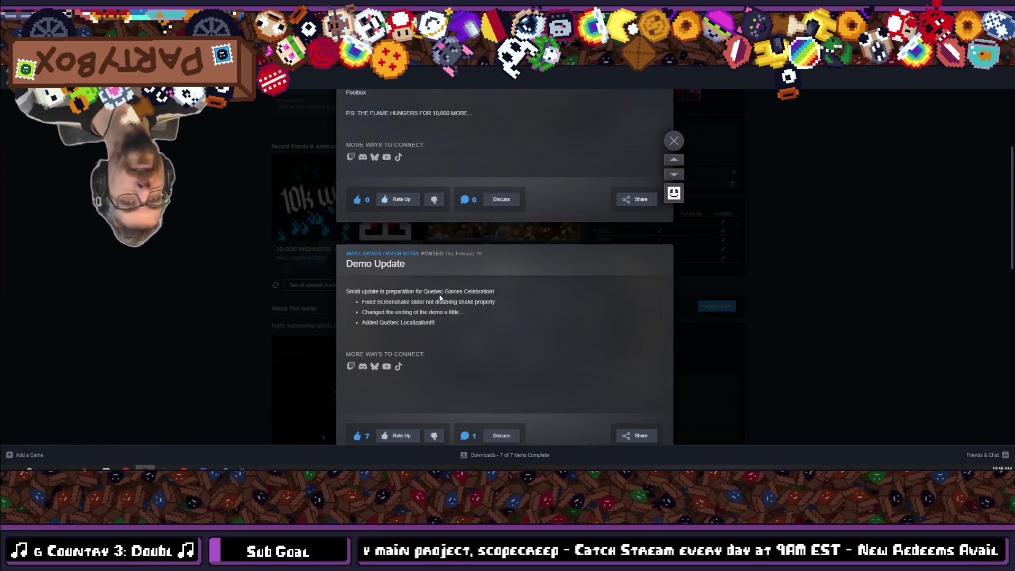
scroll(440, 297, "up", 3)
left_click(221, 234)
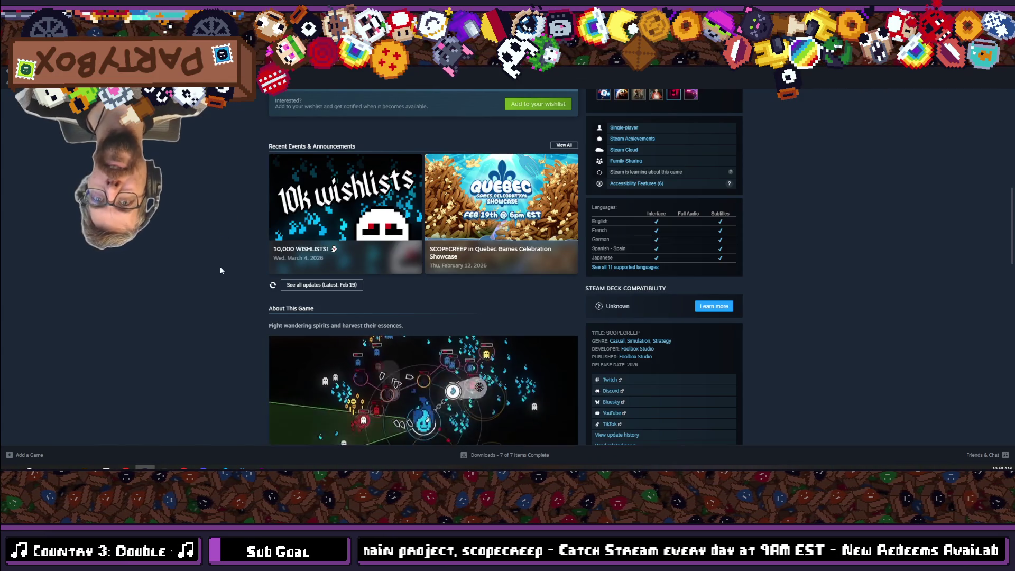
- Open the 10,000 WISHLISTS! news post briefly and close it again
scroll(221, 271, "up", 4)
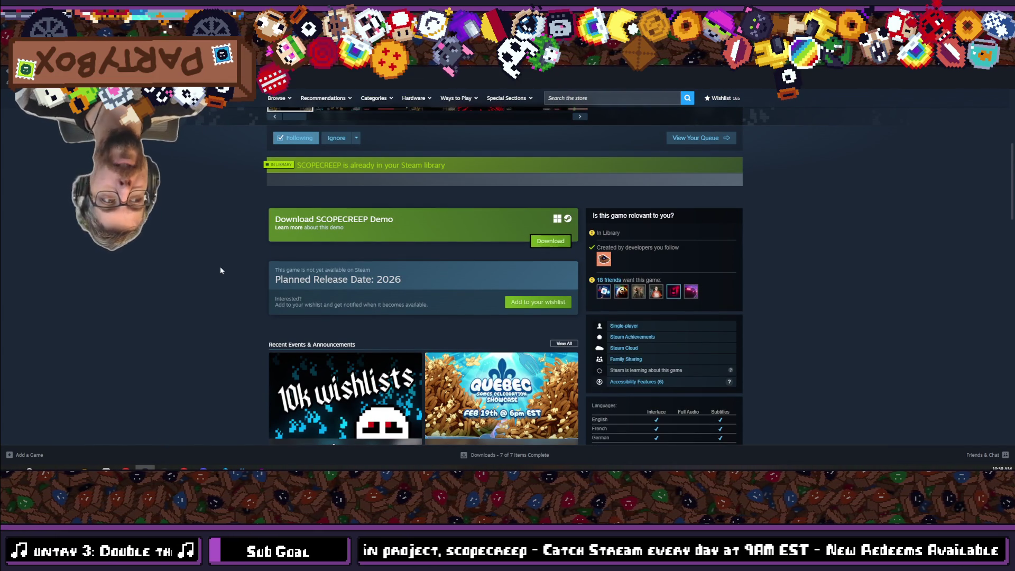
left_click(381, 373)
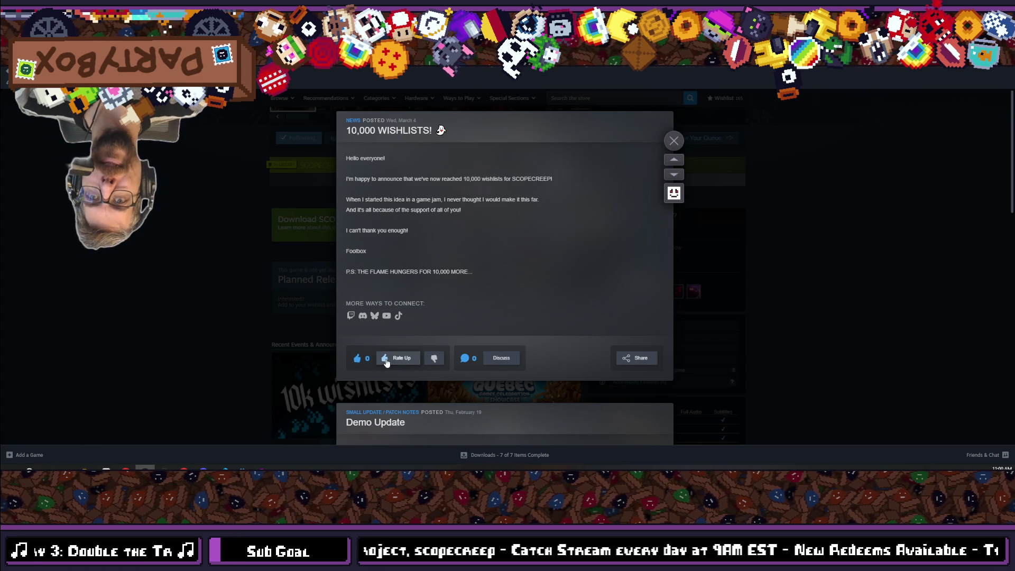
left_click(333, 355)
scroll(118, 289, "down", 4)
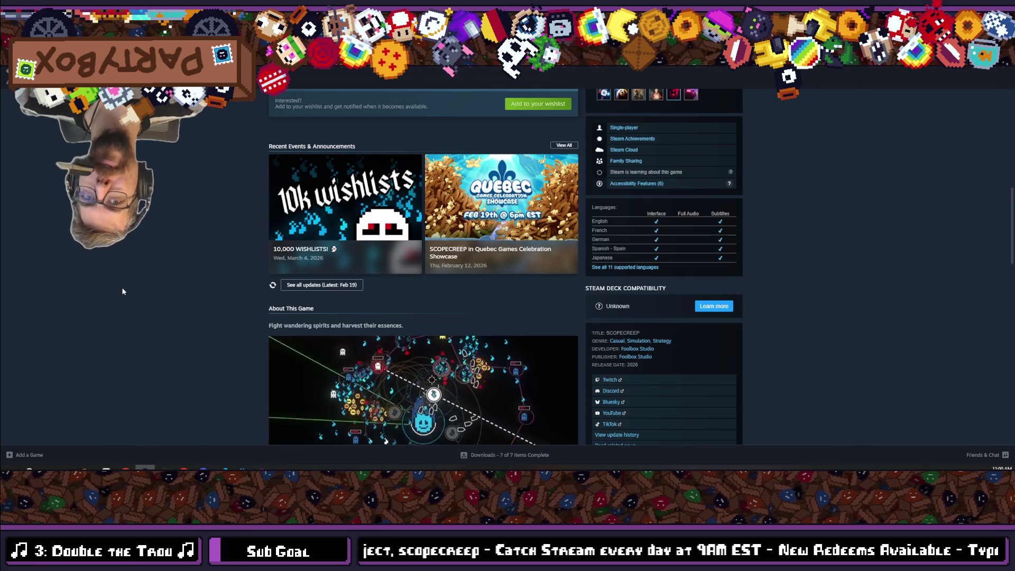
scroll(123, 292, "up", 4)
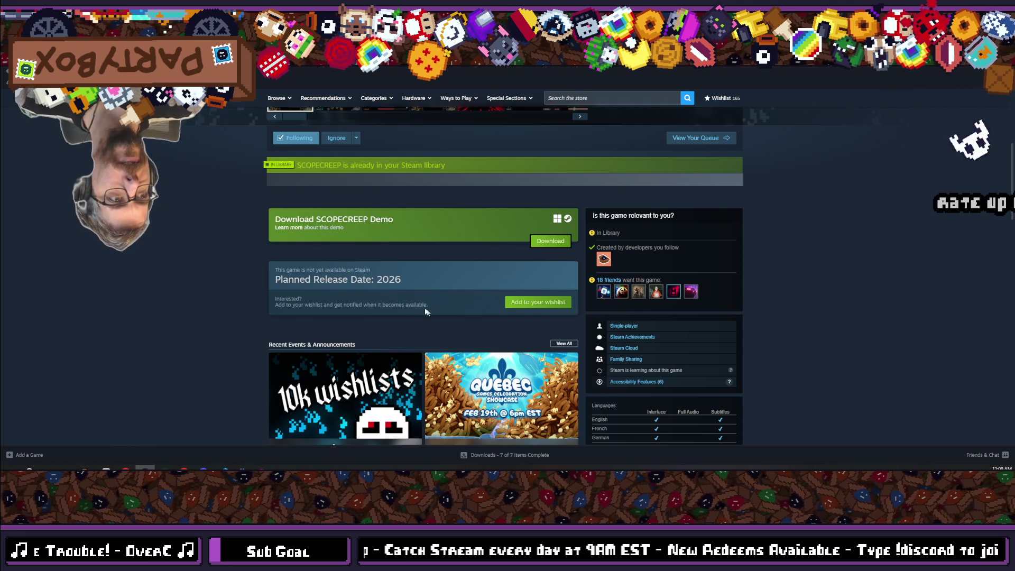
- Review the 10,000 WISHLISTS! post once more, close it and scroll through the store page
scroll(326, 284, "down", 2)
left_click(327, 284)
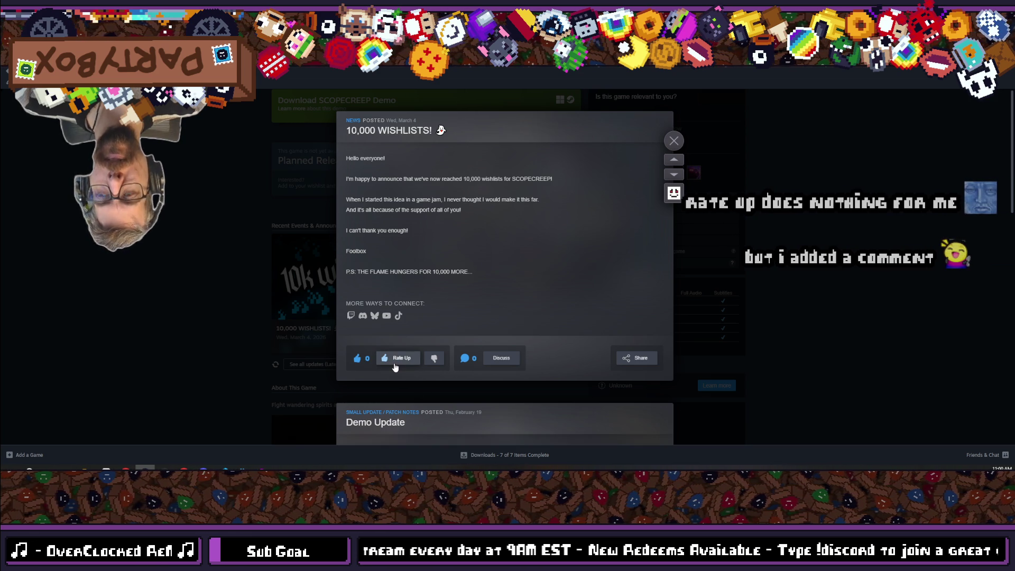
left_click(182, 265)
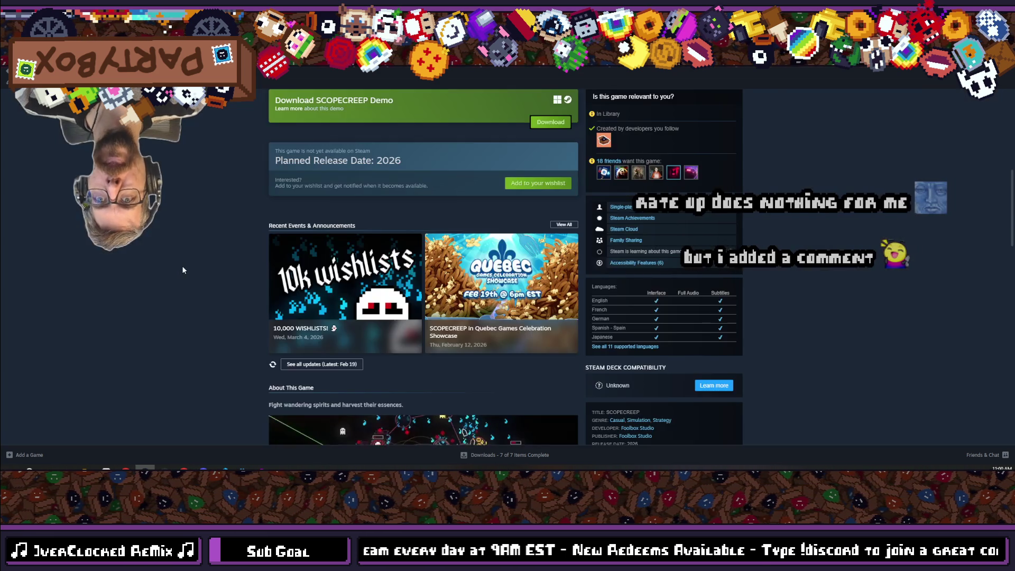
scroll(182, 265, "down", 6)
scroll(183, 270, "down", 6)
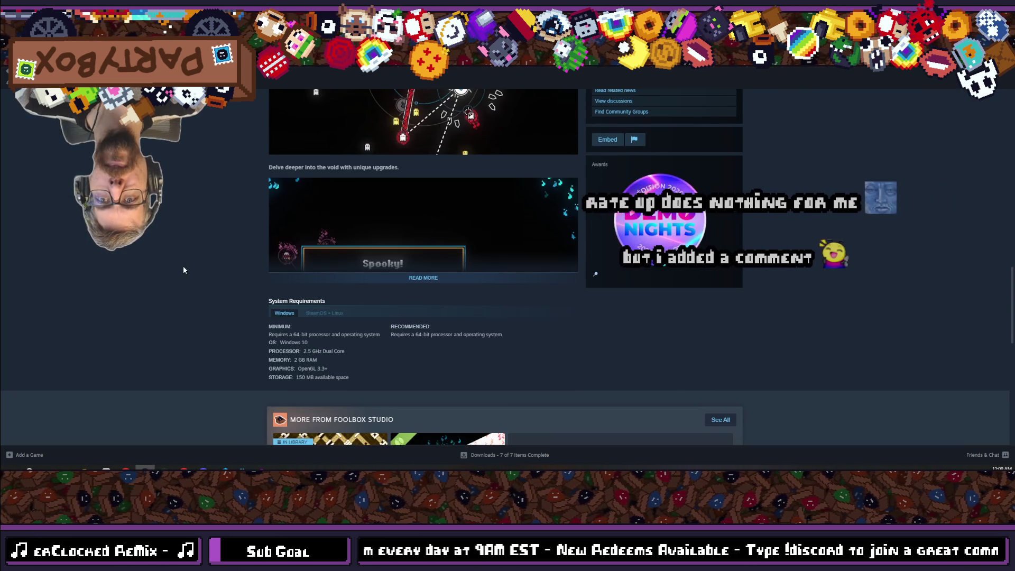
scroll(203, 280, "down", 3)
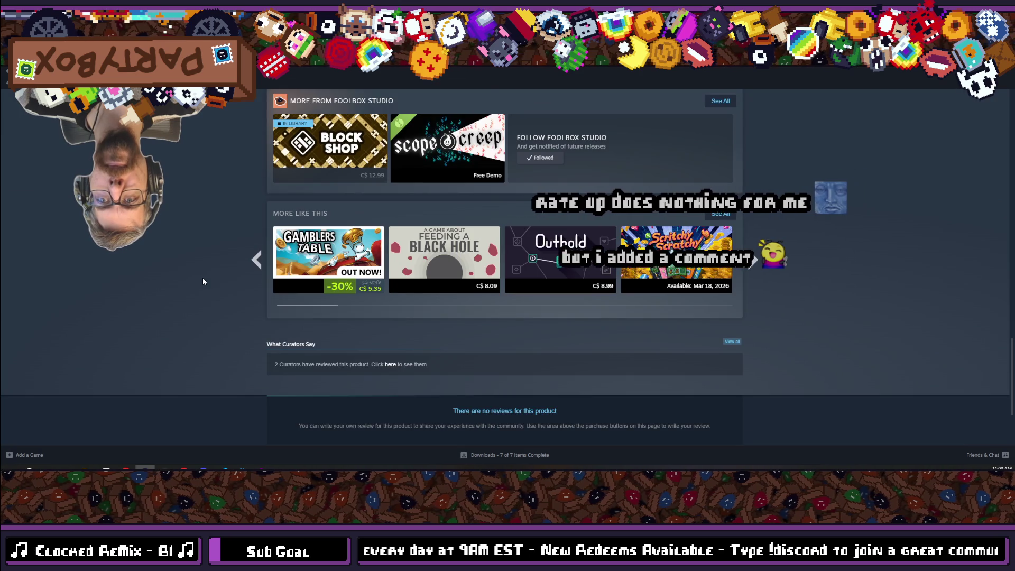
scroll(204, 280, "down", 3)
scroll(217, 280, "up", 20)
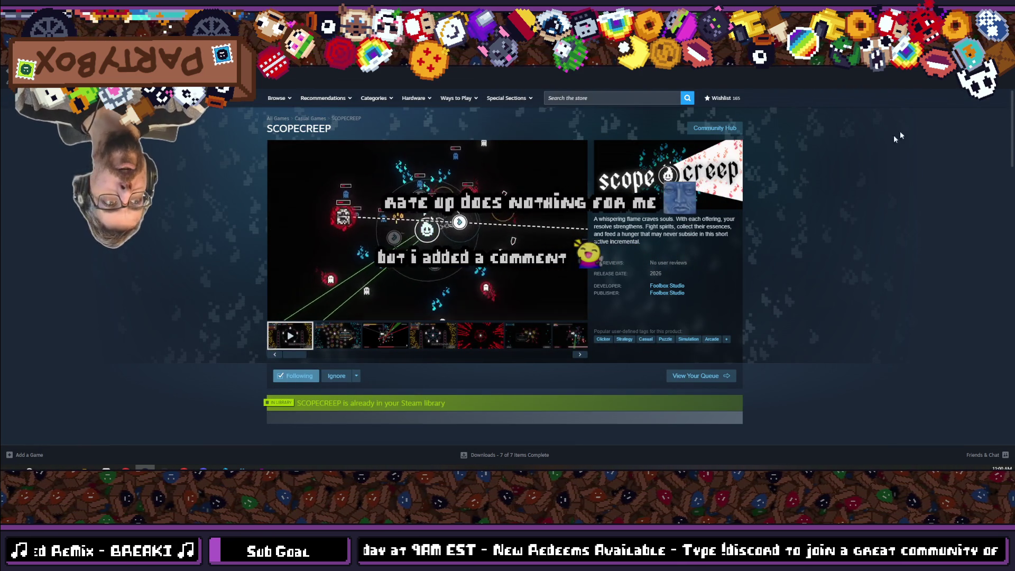
- Check the Steam event page and the 10k wishlists cover in Krita, then return to Bluesky
key("alt+Tab")
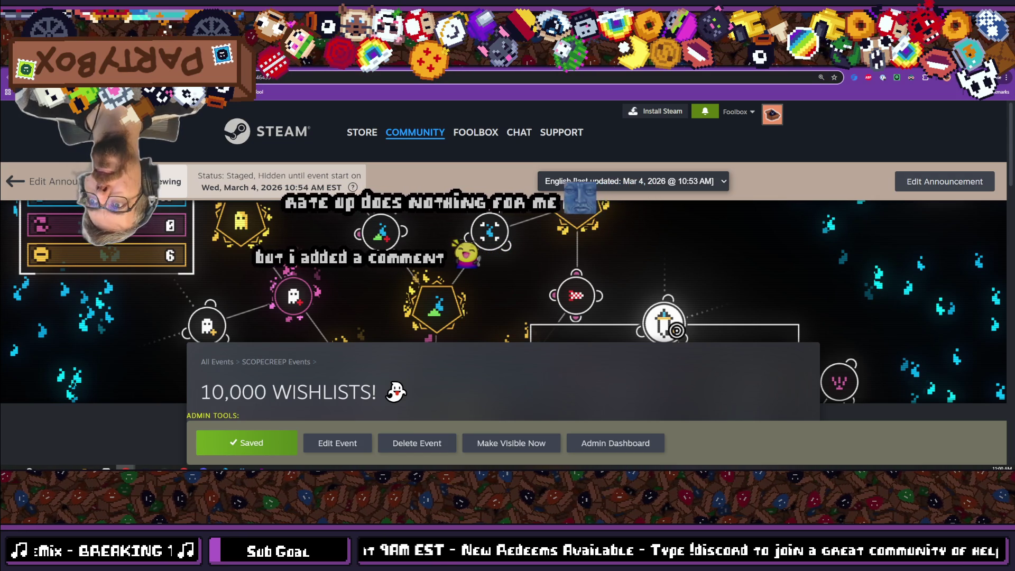
key("alt+Tab")
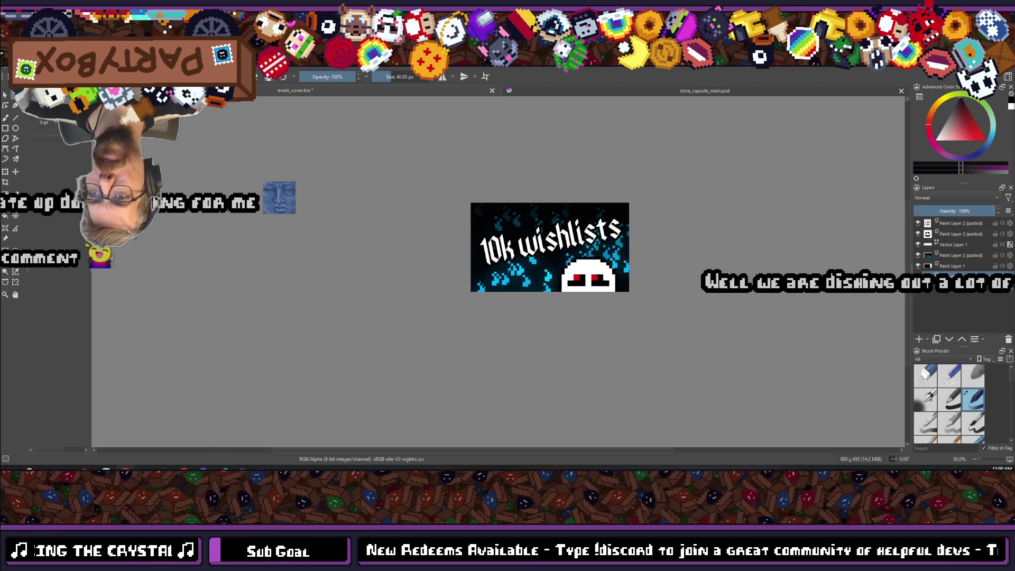
mouse_move(106, 468)
left_click(74, 436)
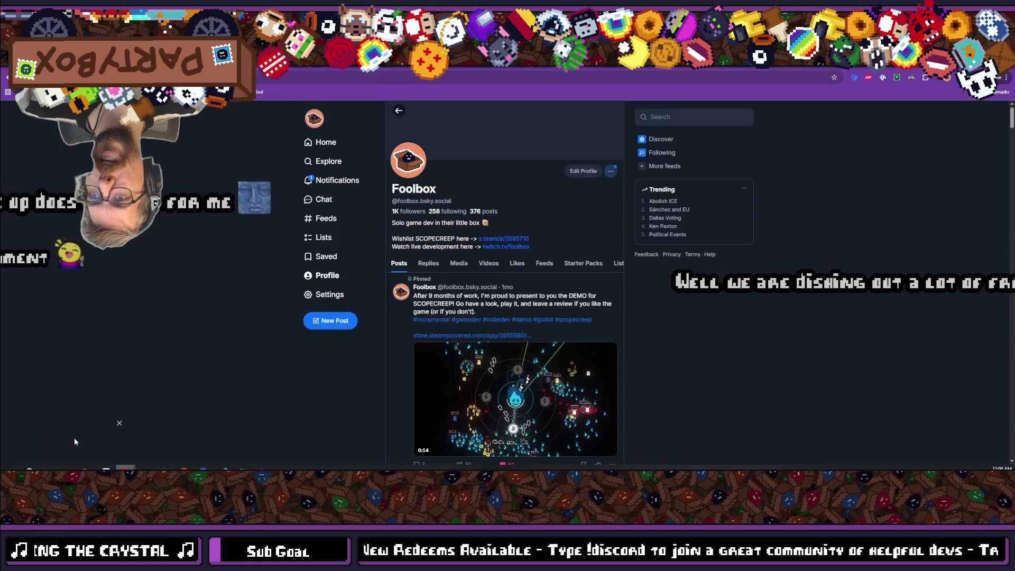
- Start an empty new post from the Bluesky profile page
left_click(312, 180)
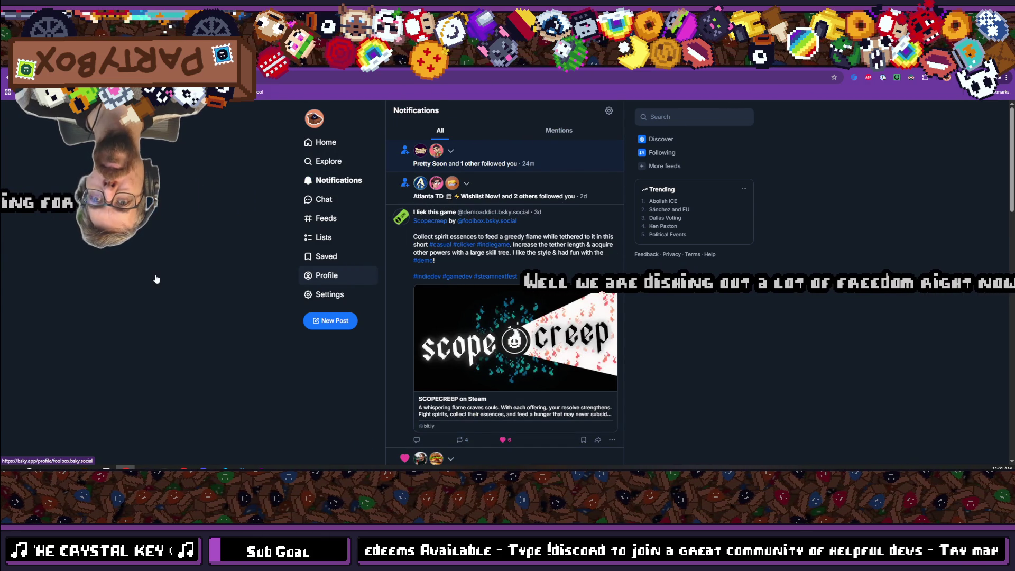
left_click(326, 276)
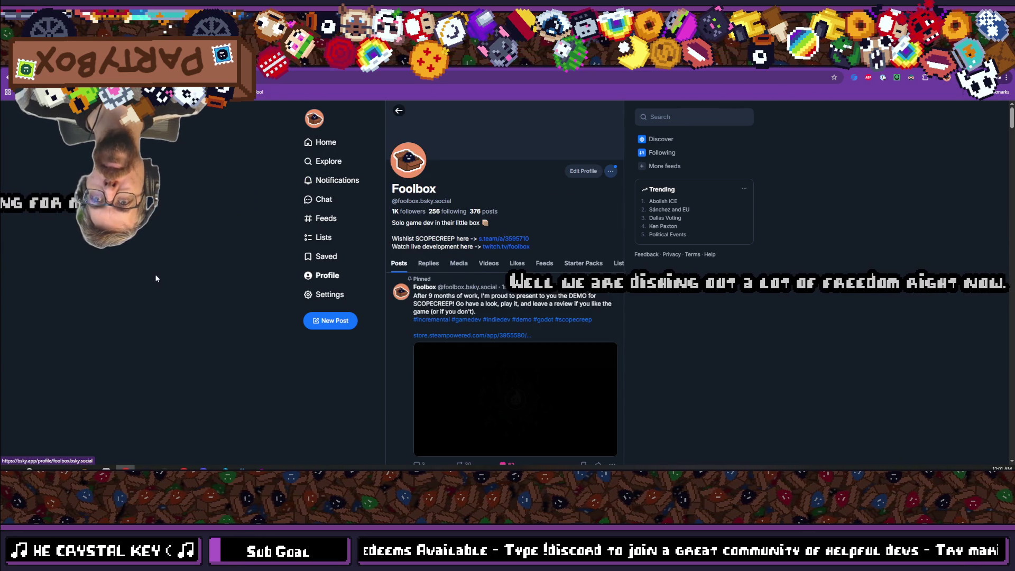
left_click(323, 322)
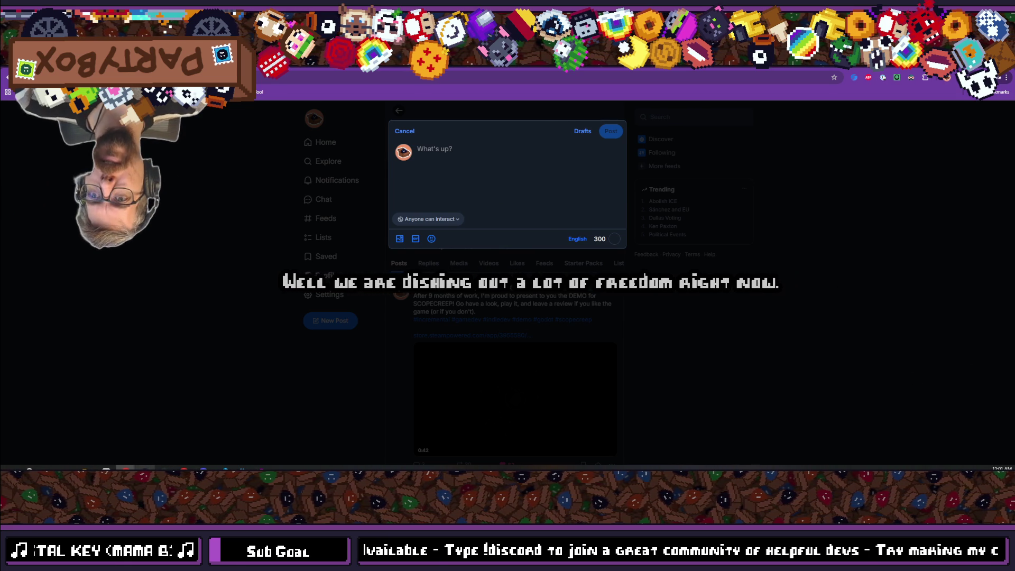
- Switch to SCOPECREEP's store page in the Steam client
key("alt+Tab")
scroll(207, 312, "down", 6)
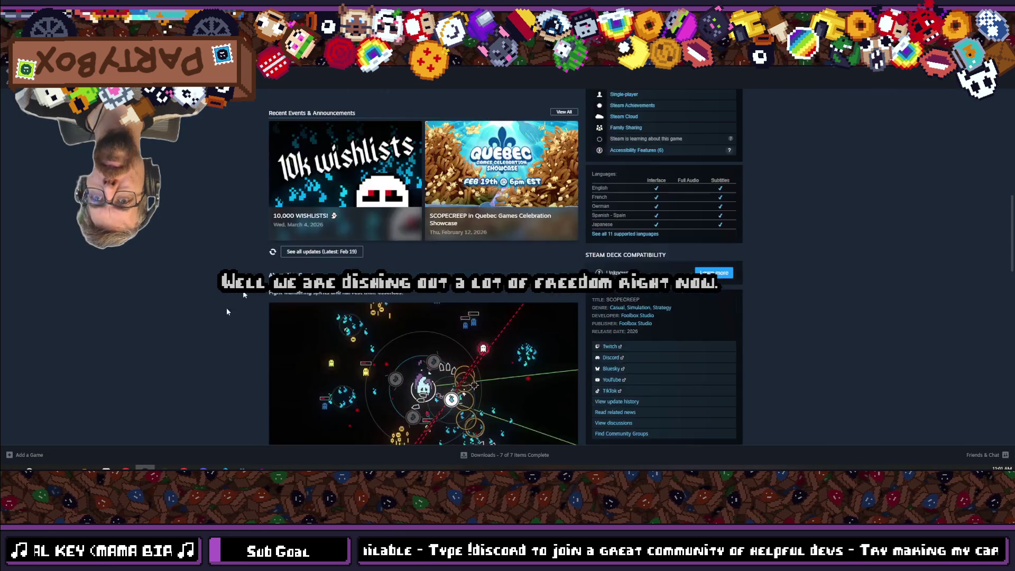
scroll(215, 318, "up", 2)
- Copy the 10,000 WISHLISTS! message from its first sentence to the thank-you line, then close it
left_click(417, 232)
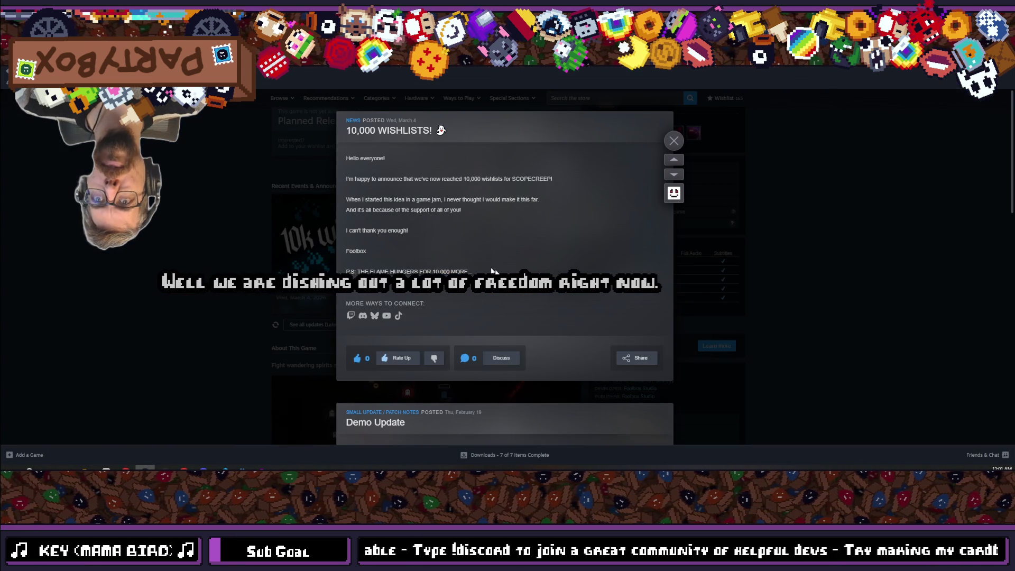
mouse_move(370, 262)
left_mouse_down()
mouse_move(349, 231)
mouse_move(349, 206)
mouse_move(380, 185)
mouse_move(445, 216)
mouse_move(447, 228)
left_mouse_up()
left_click(343, 168)
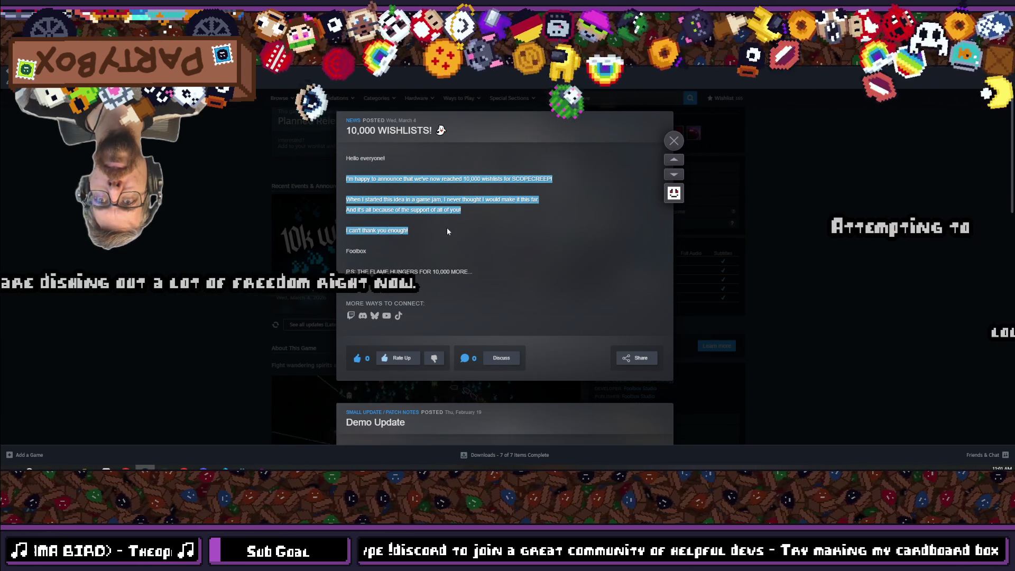
key("Escape")
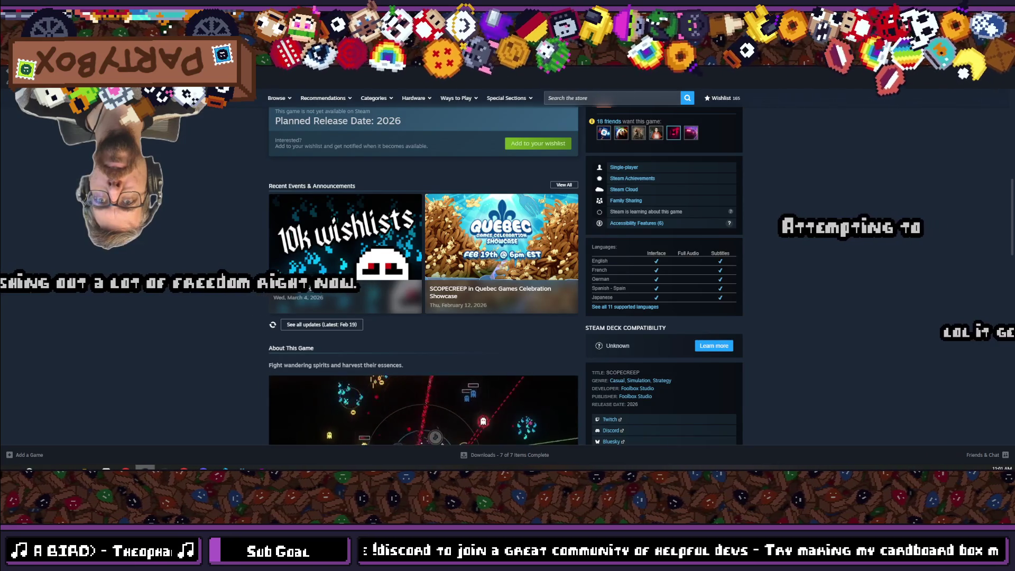
mouse_move(144, 468)
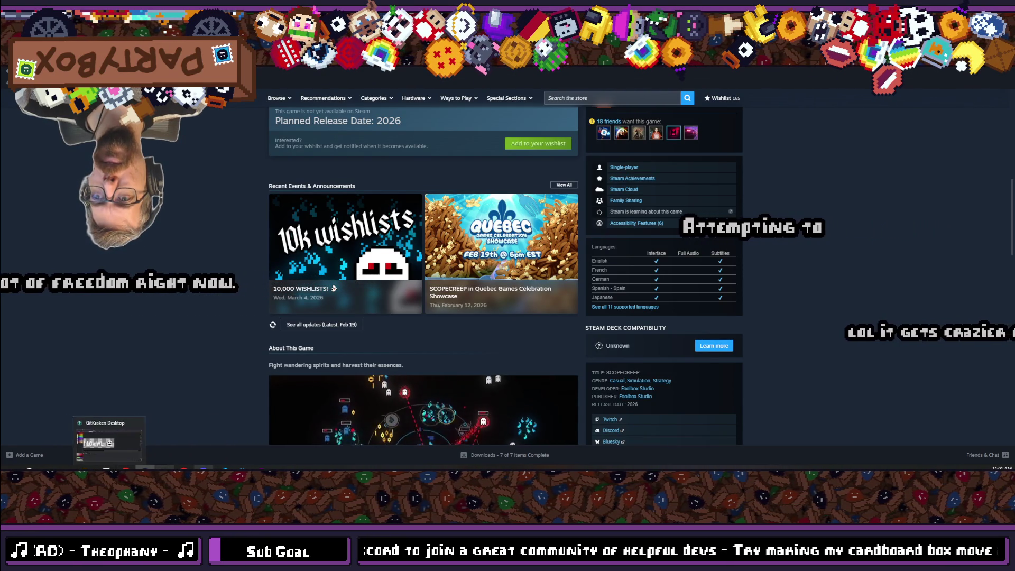
- Paste the announcement into the Bluesky draft, deleting blank lines and joining the support sentence on
left_click(195, 441)
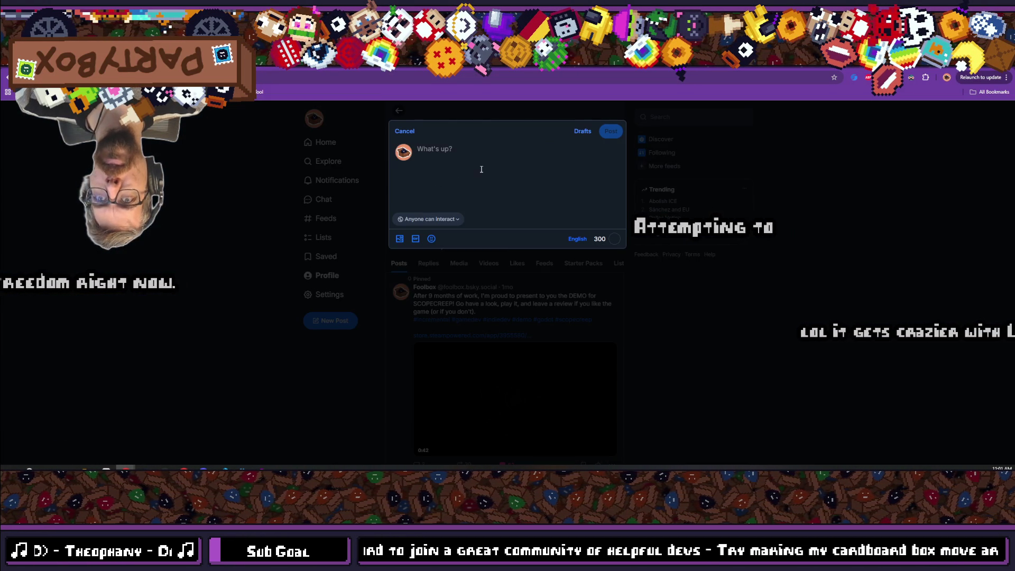
type("I'm happy to announce that we've now reached 10,000 wishlists for SCOPECREEP!   When I started this idea in a game jam, I never thought I would make it this far.  And it's all because of the support of all of you!   I can't thank you enough!")
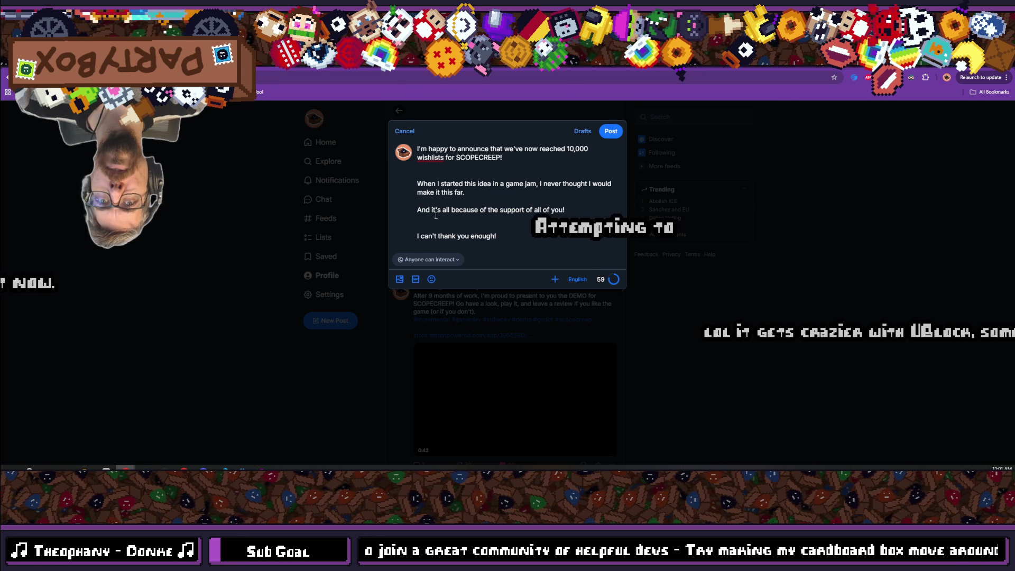
key("BackSpace")
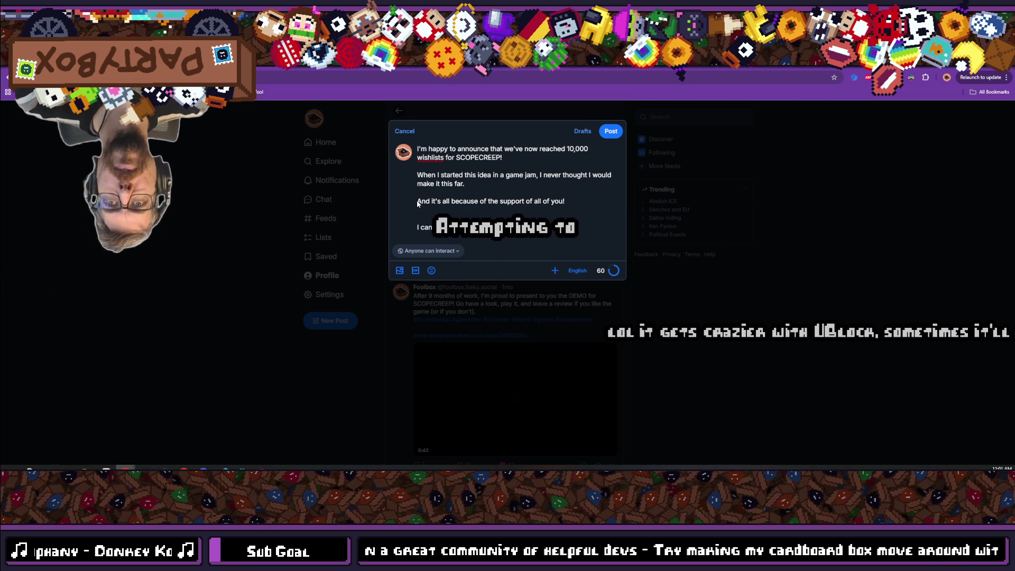
key("BackSpace")
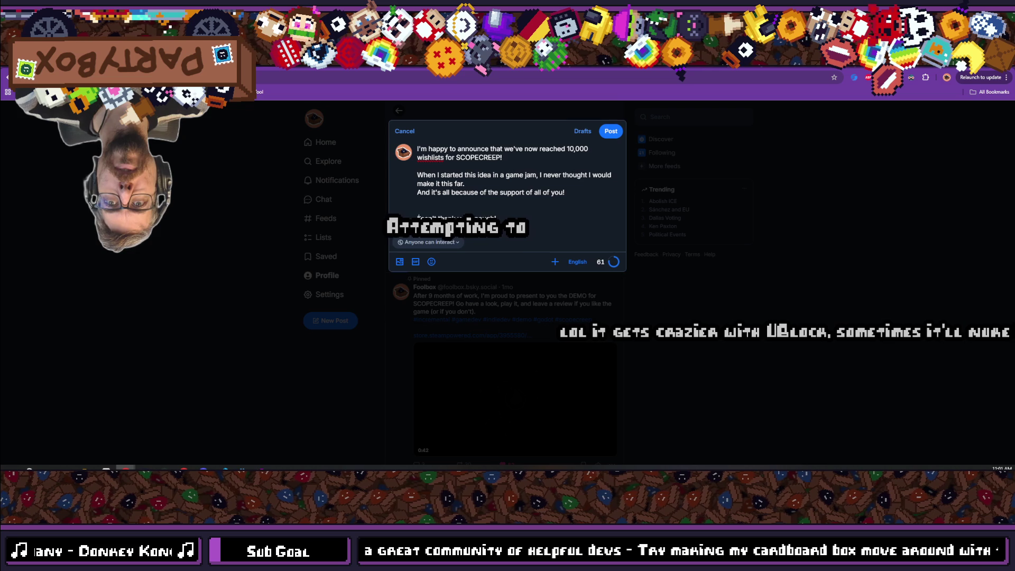
left_click(514, 202)
key("BackSpace")
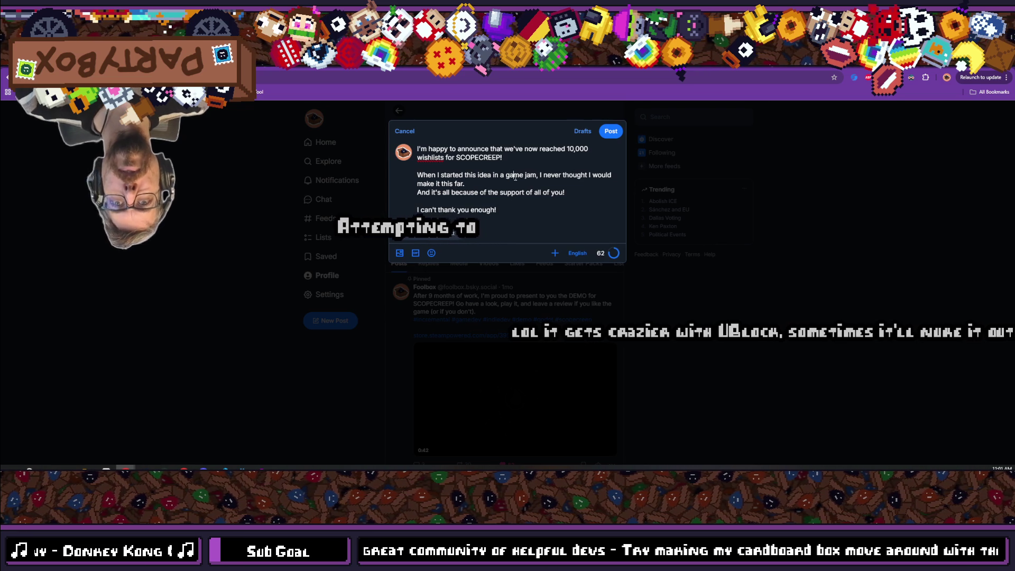
left_click(513, 175)
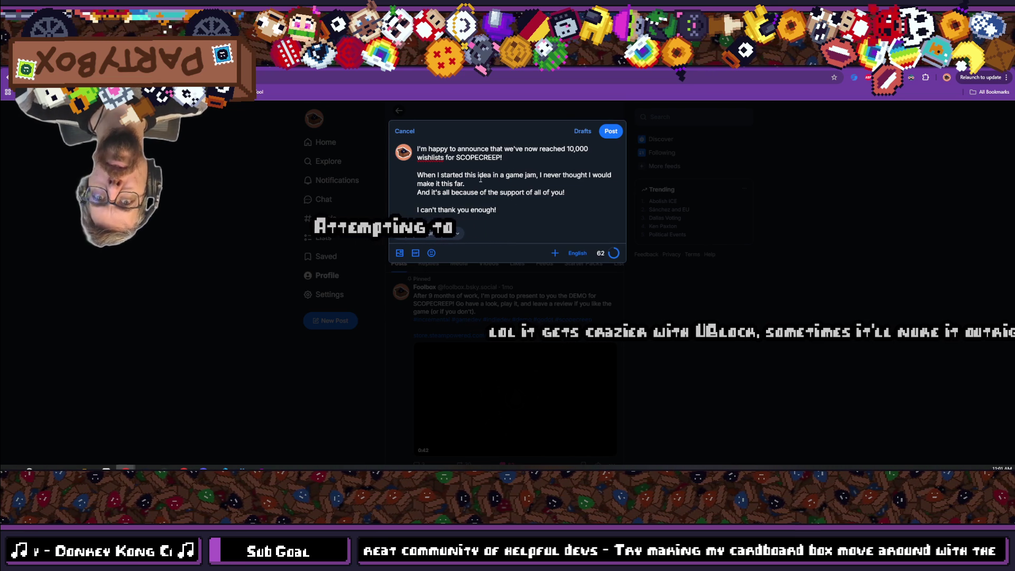
left_click(418, 193)
key("BackSpace")
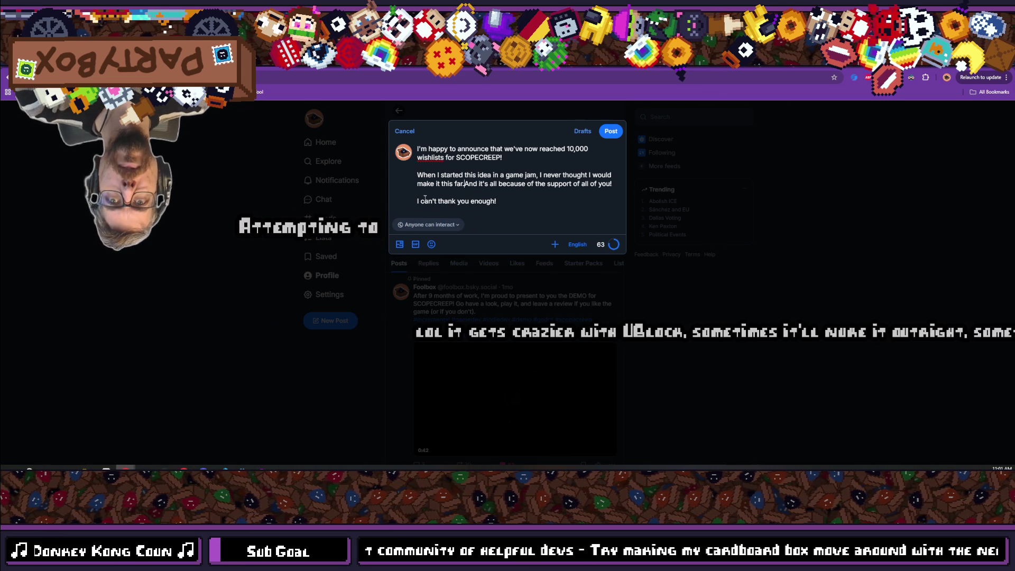
left_click(492, 175)
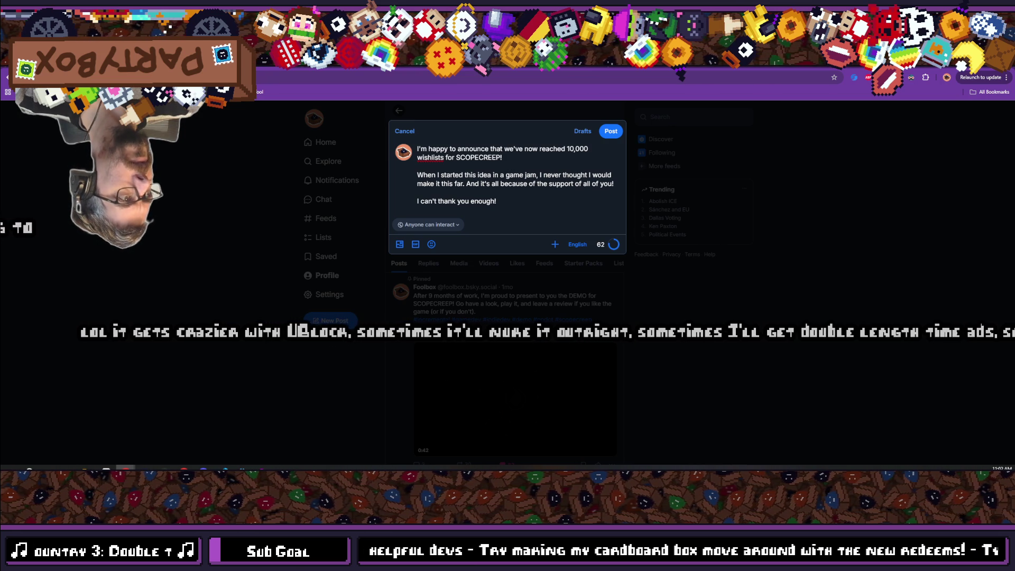
- Attach the 10k wishlists image and add #gamedev #indiedev #incremental #godot #scopecreep below the text
mouse_move(479, 318)
left_mouse_down()
mouse_move(532, 235)
mouse_move(506, 208)
mouse_move(511, 216)
left_mouse_up()
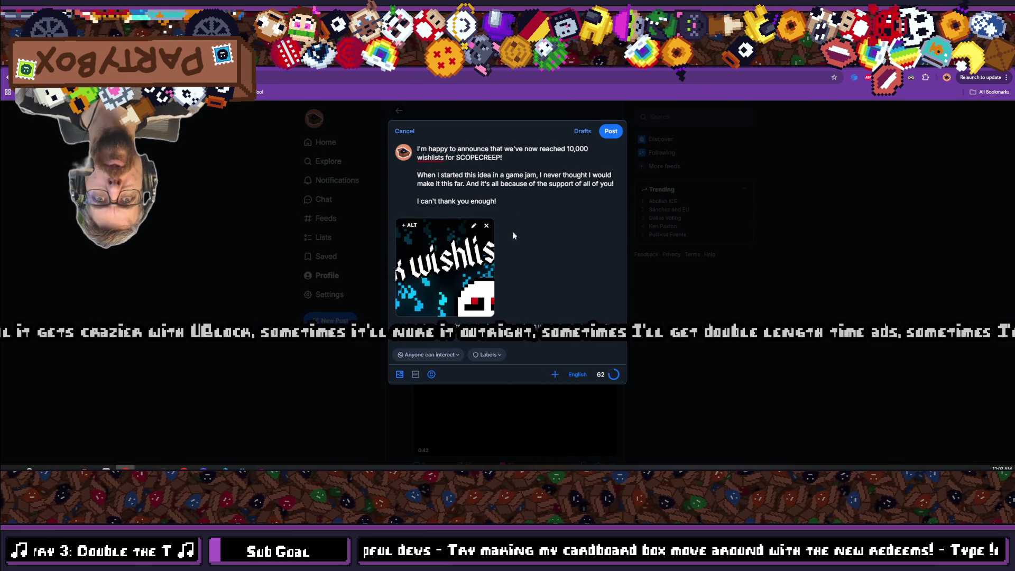
left_click(498, 193)
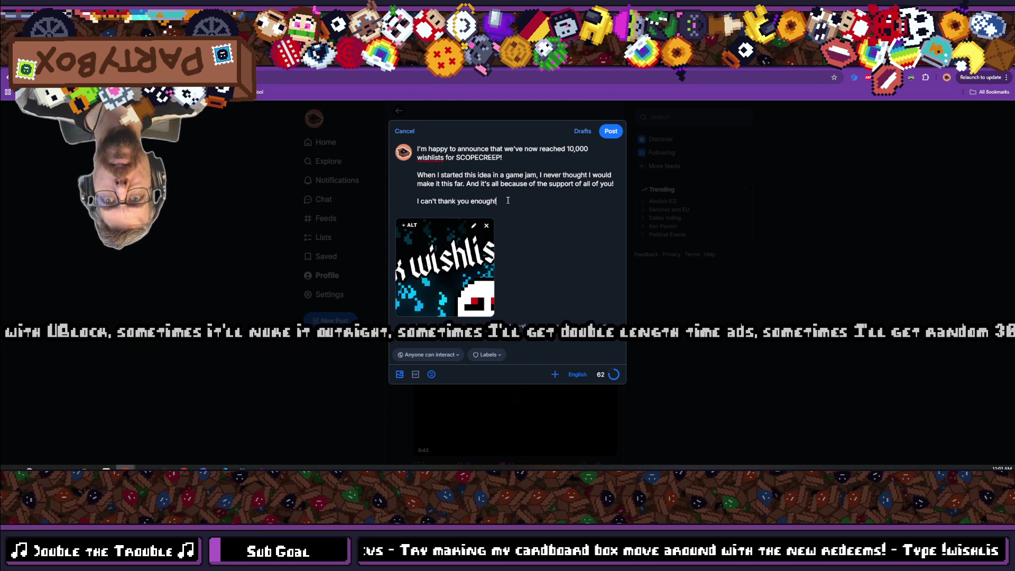
left_click(508, 201)
key("Return")
key("Return")
type("@")
key("BackSpace")
type("#gamedev")
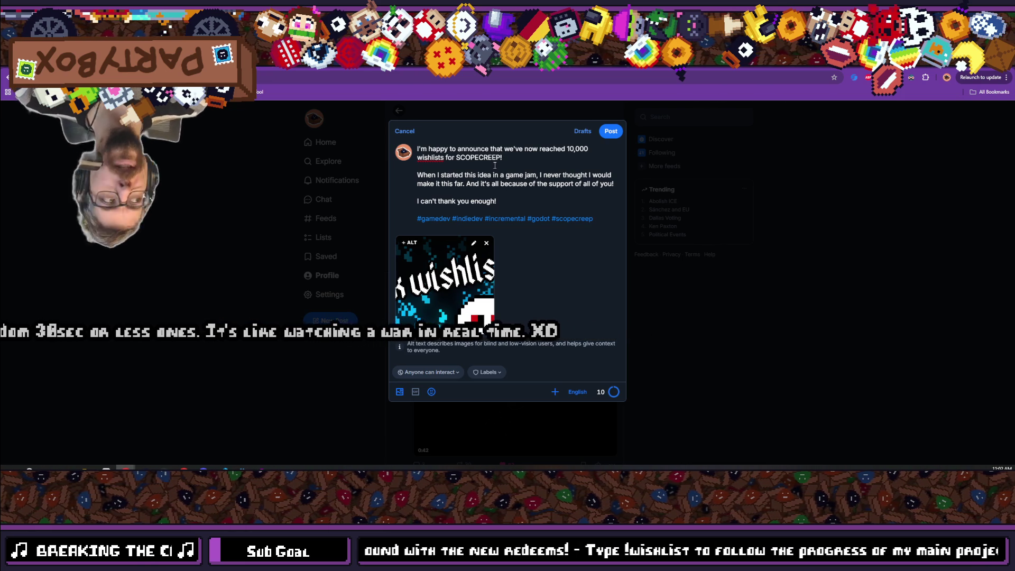
- Post the announcement, open the new post's own page and like it
left_click(608, 131)
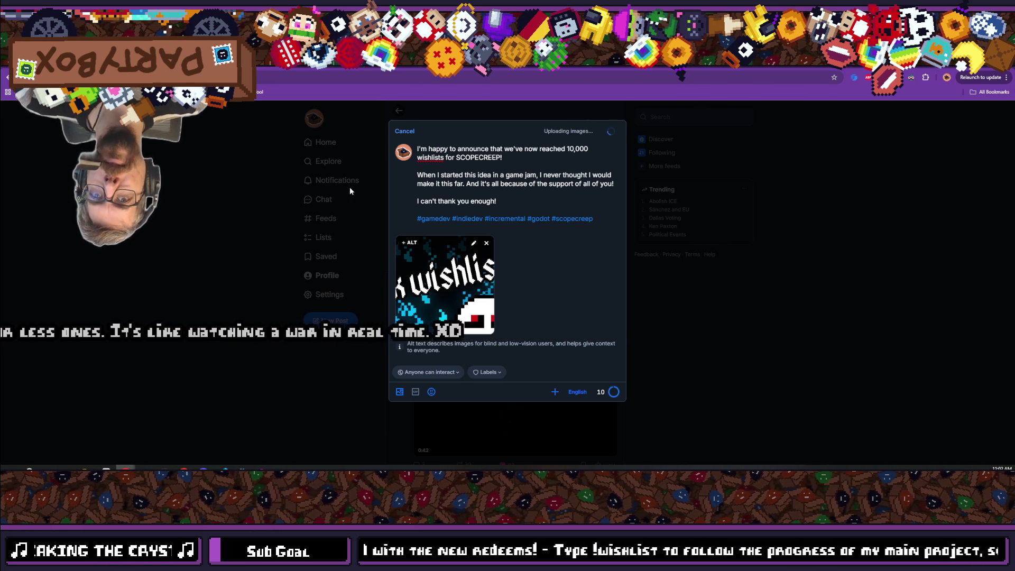
scroll(347, 267, "down", 5)
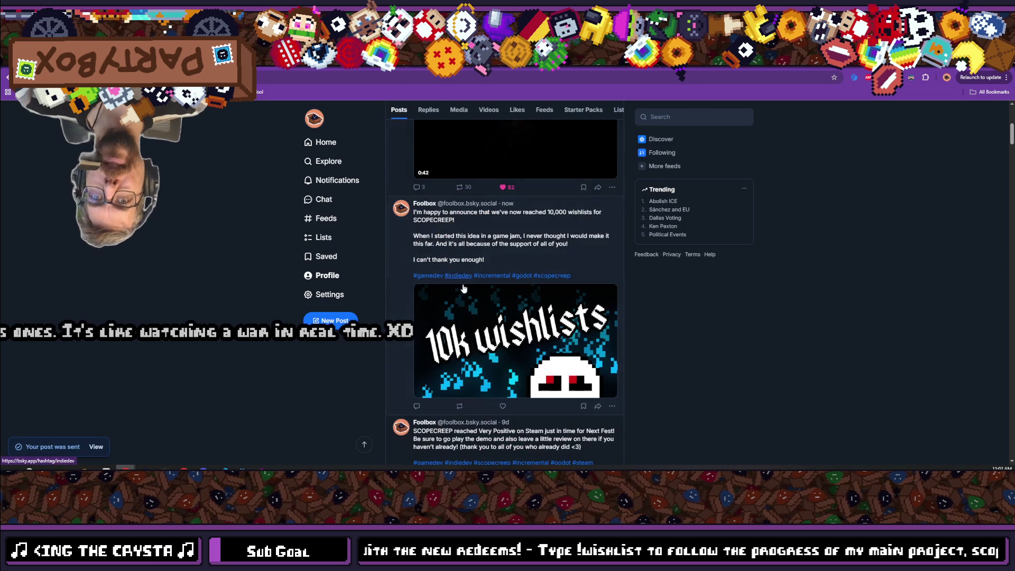
left_click(394, 235)
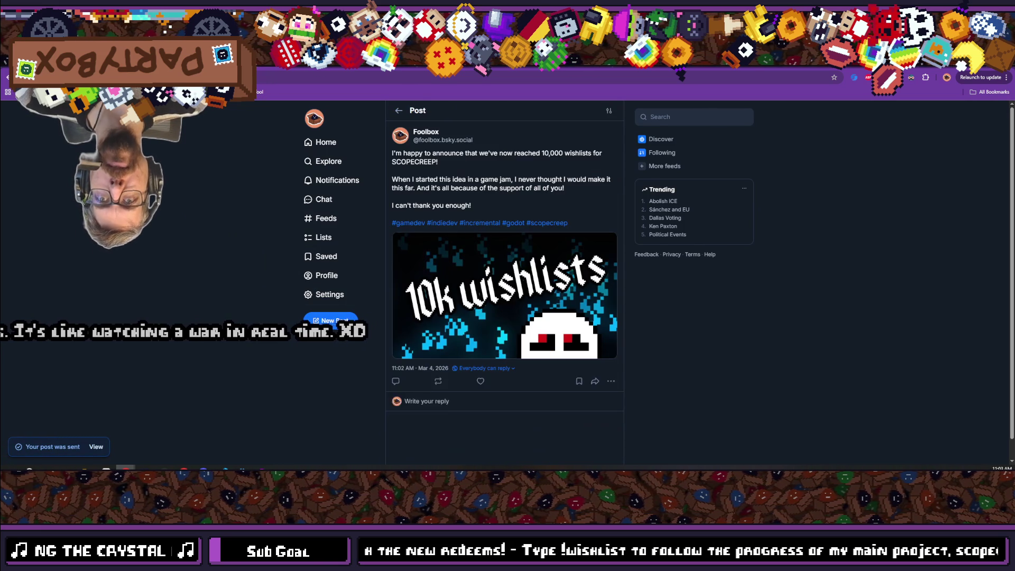
left_click(325, 78)
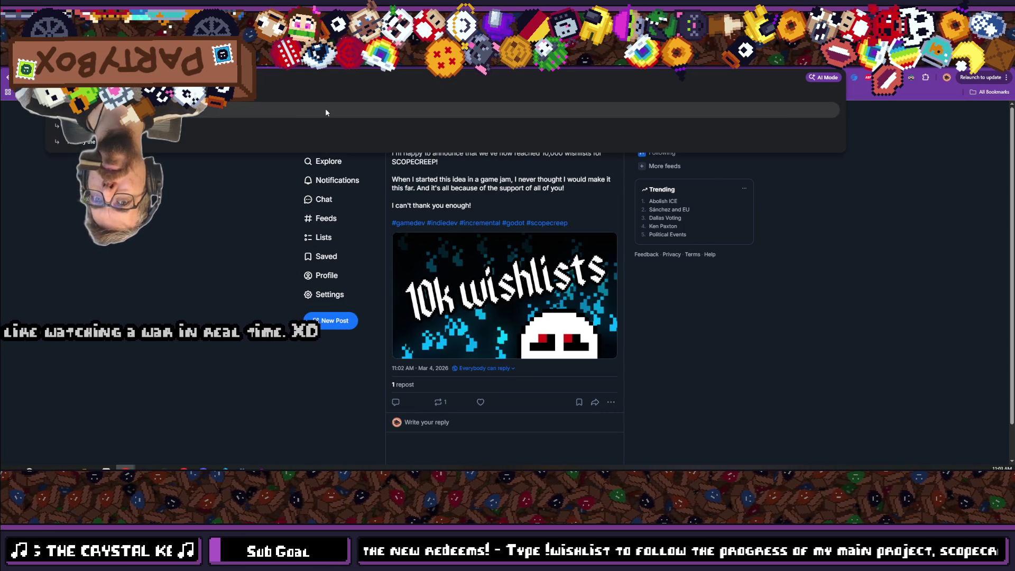
key("Escape")
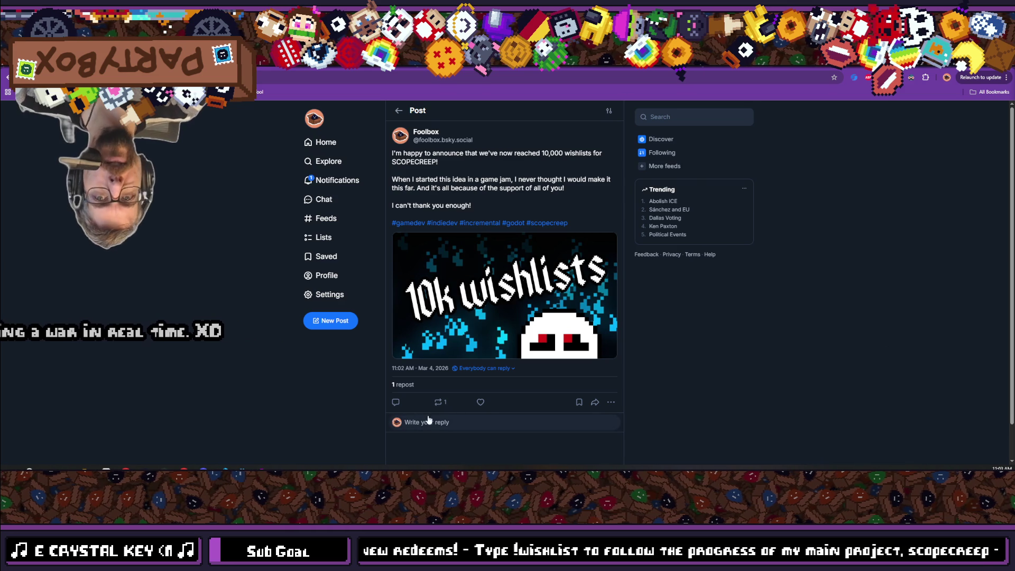
left_click(481, 402)
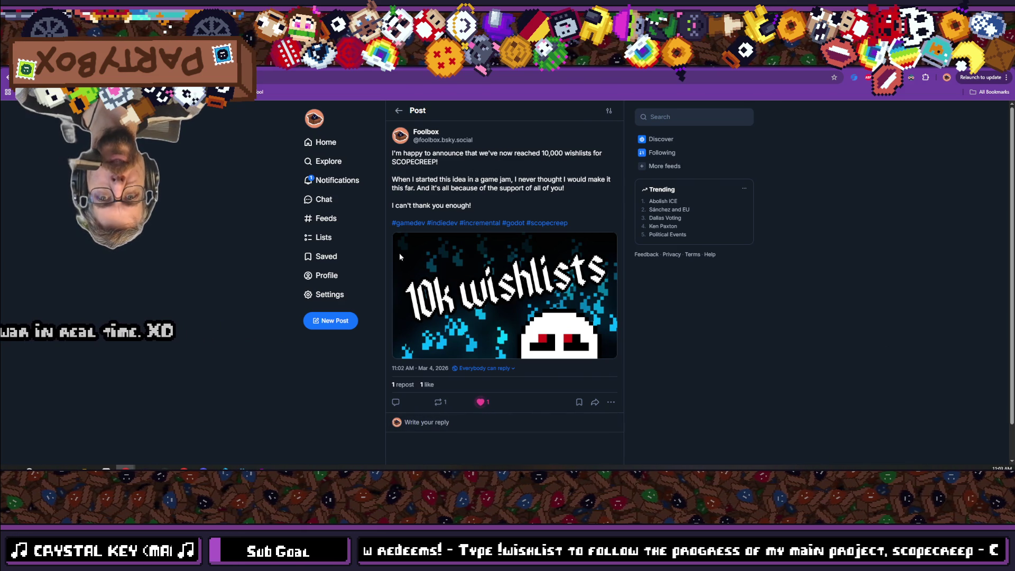
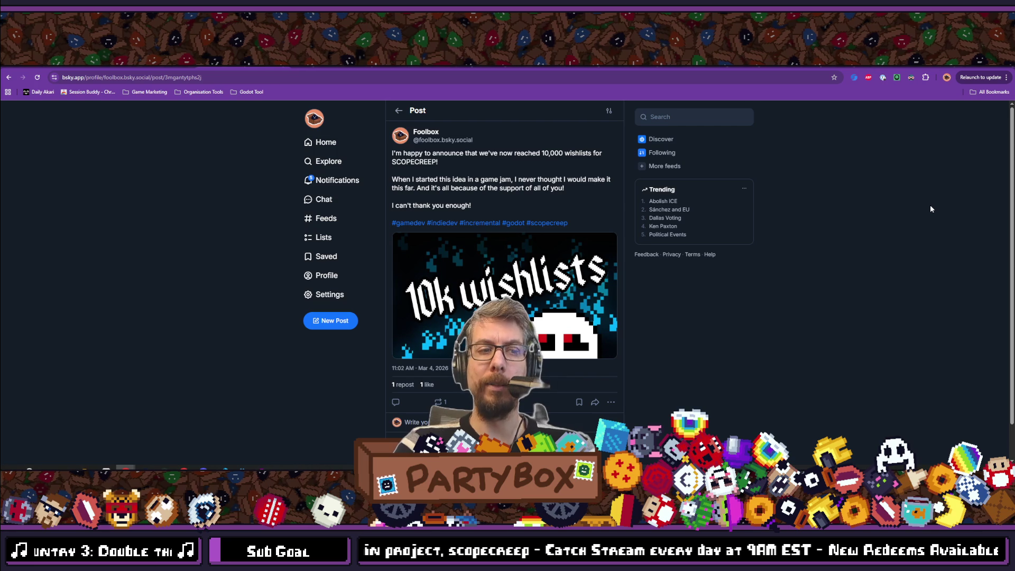
- Read the Bluesky post announcing 10,000 SCOPECREEP wishlists, then return to the Godot editor
scroll(905, 253, "down", 1)
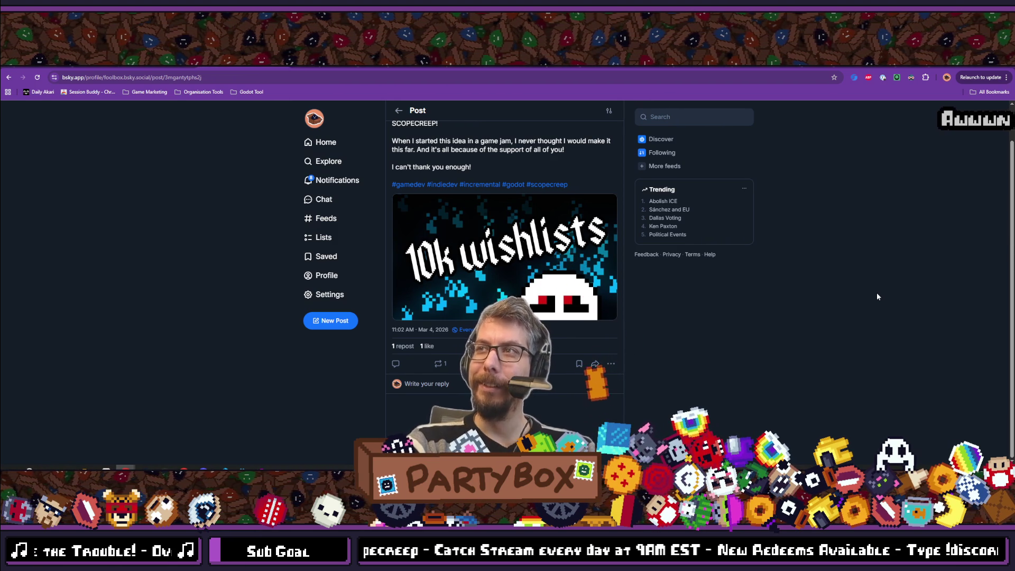
scroll(877, 293, "up", 1)
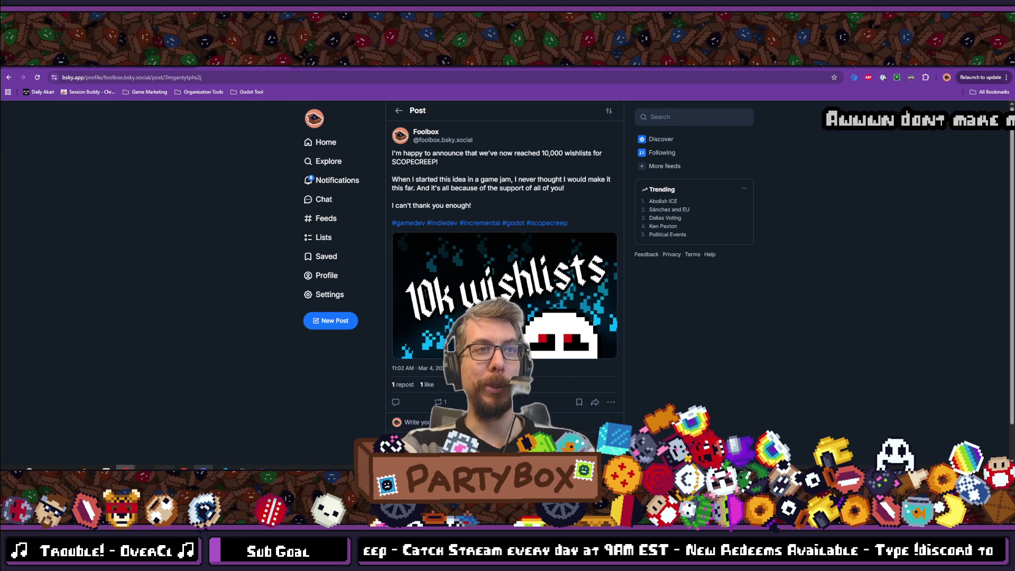
key("alt+Tab")
key("alt+Tab")
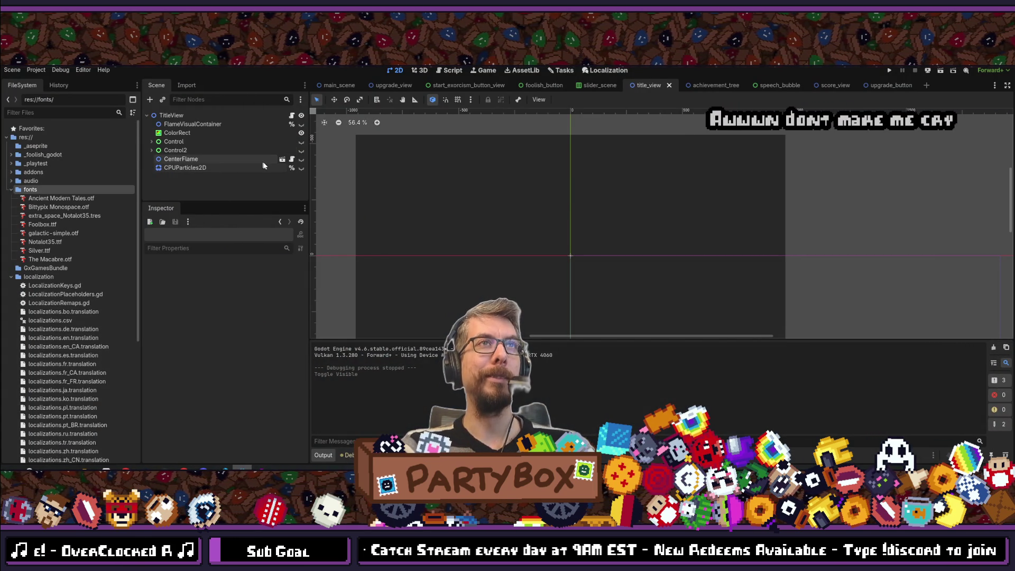
- Unhide CenterFlame, Control2, Control and FlameVisualContainer, then save the title_view scene
left_click(302, 158)
left_click(302, 150)
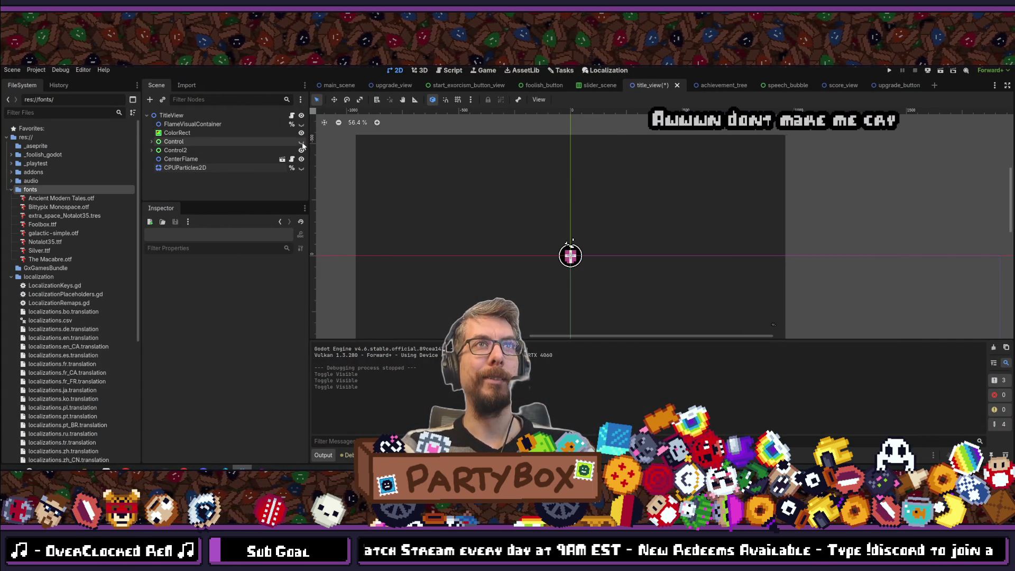
left_click(301, 141)
left_click(301, 123)
key("ctrl+s")
key("ctrl+s")
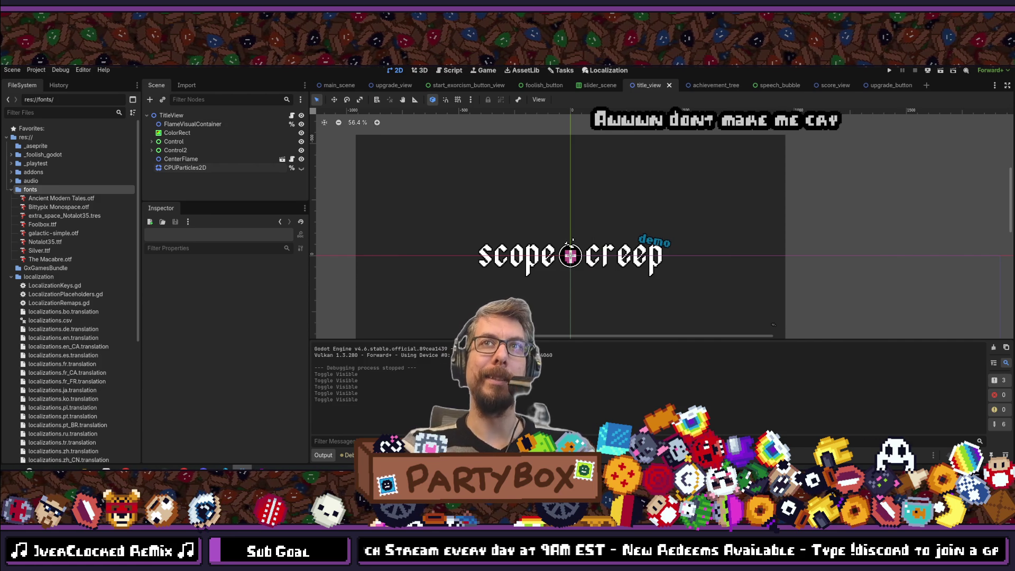
key("ctrl+s")
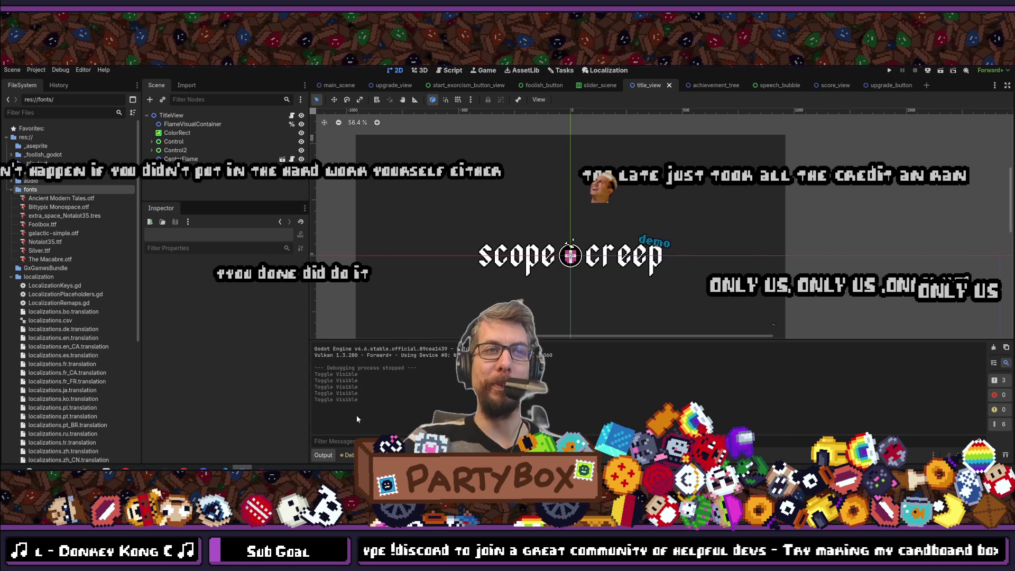
- Glance at the script view, return to the 2D view, and switch to Krita
key("ctrl+F3")
key("ctrl+F1")
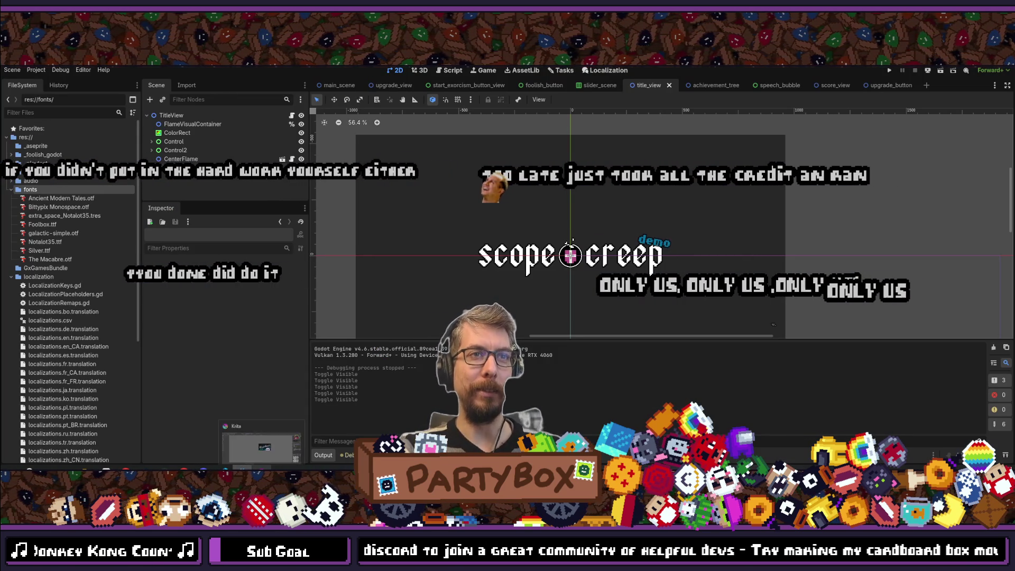
key("alt+Tab")
- Save event_cover.kra in Krita and return to the Godot editor
key("ctrl+s")
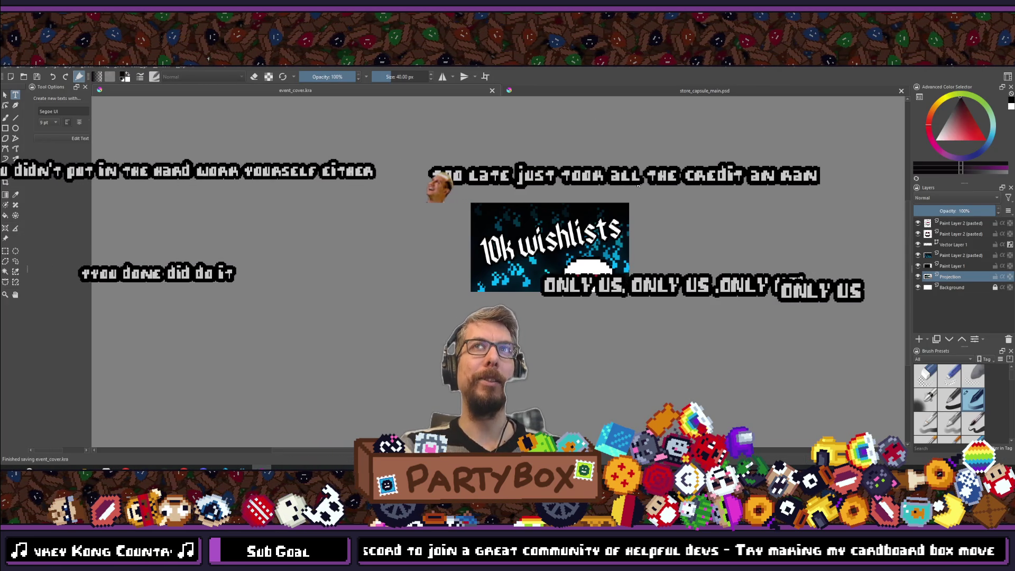
key("alt+Tab")
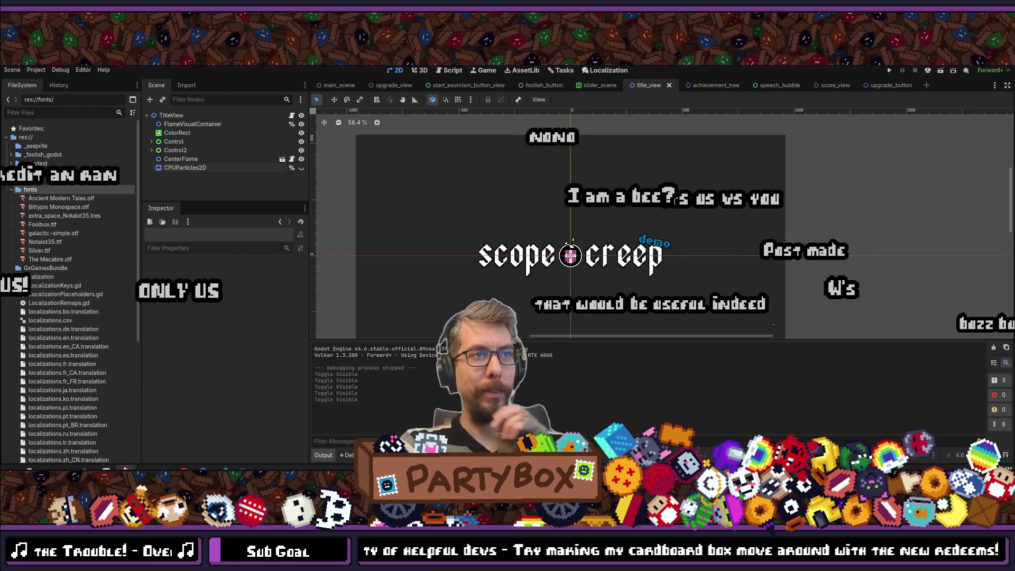
mouse_move(125, 469)
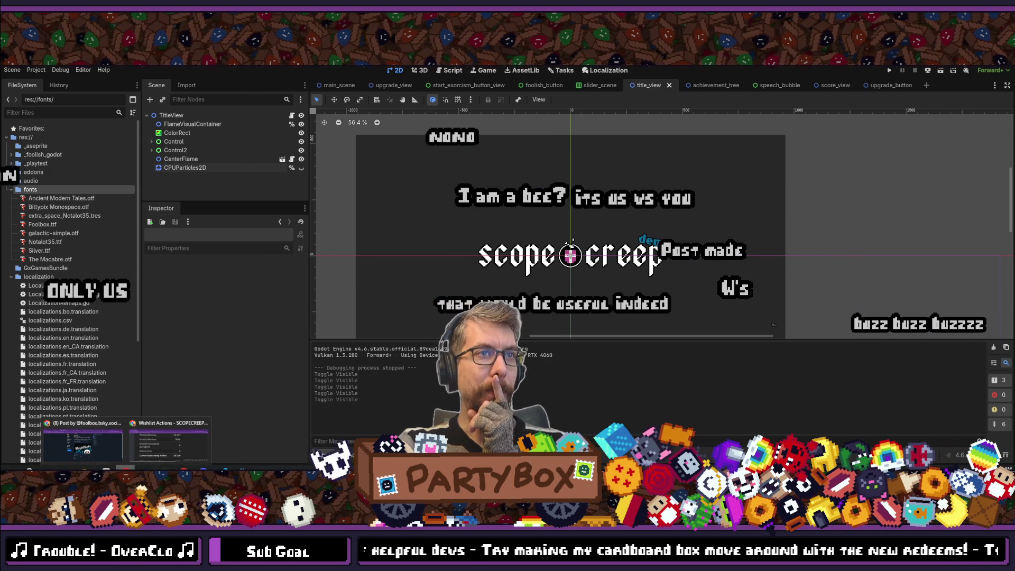
left_click(153, 452)
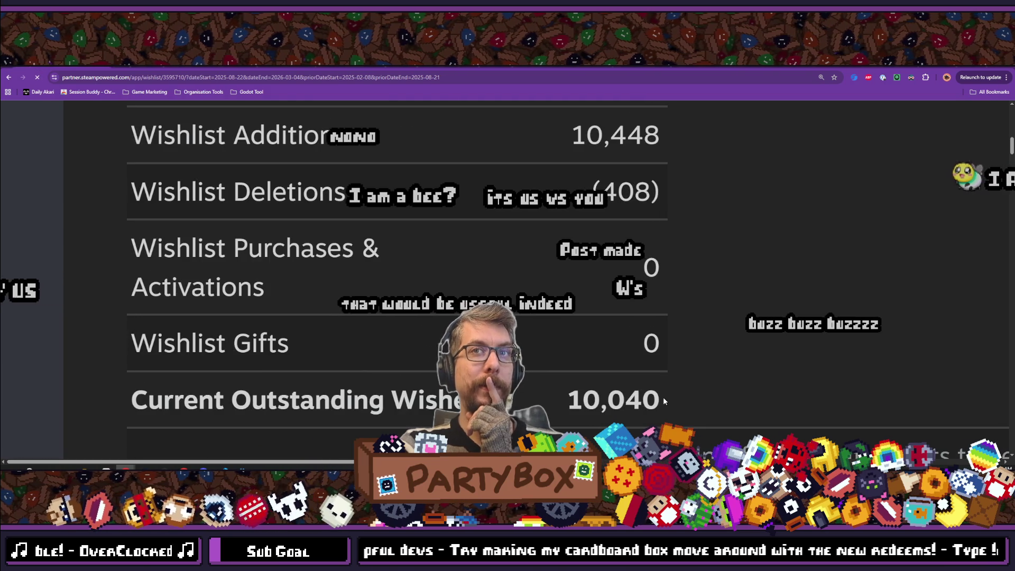
double_click(656, 400)
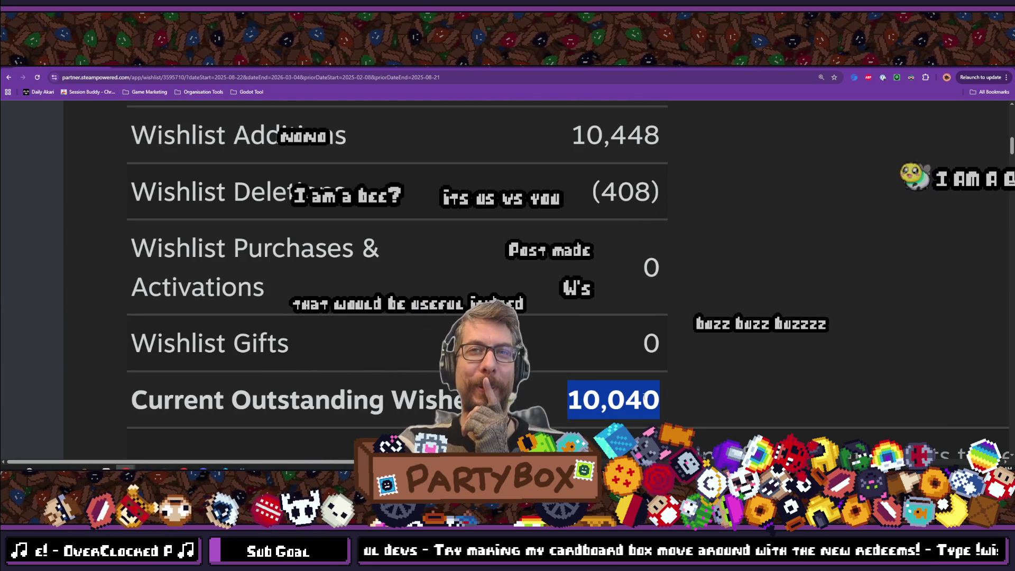
key("alt+Tab")
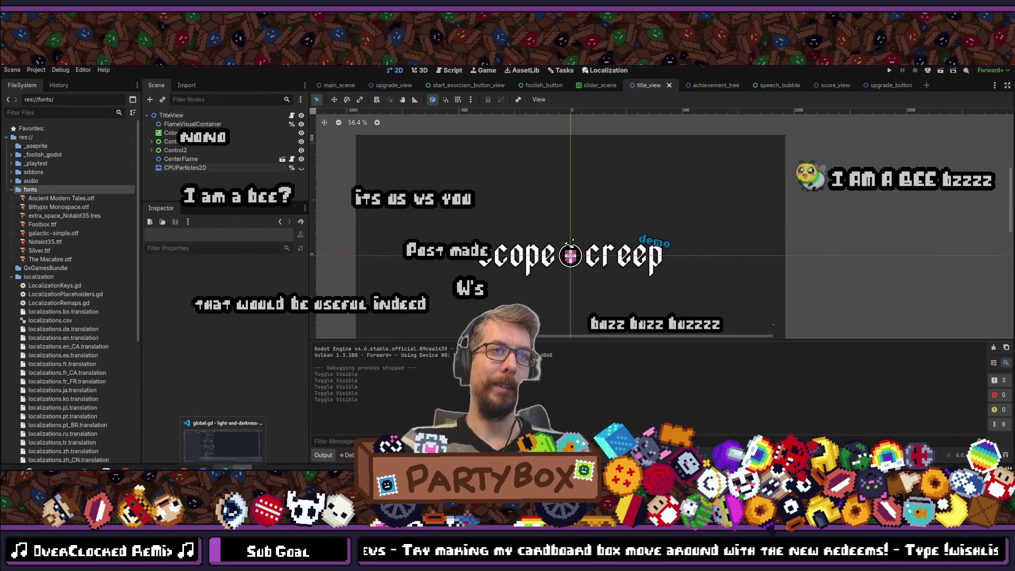
mouse_move(223, 469)
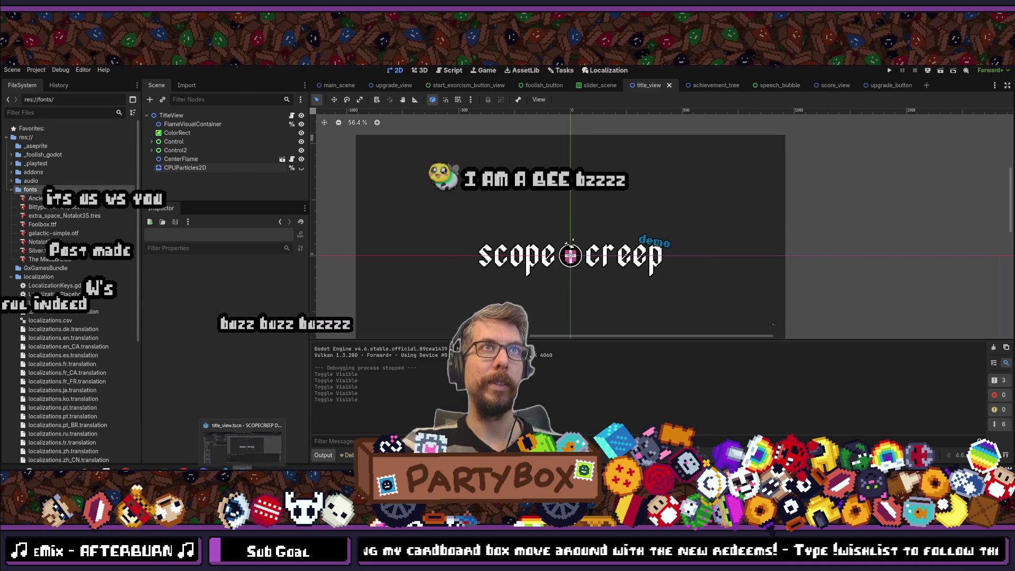
- Zoom out the 2D view and select the TitleView root node in the Scene dock
scroll(468, 240, "down", 2)
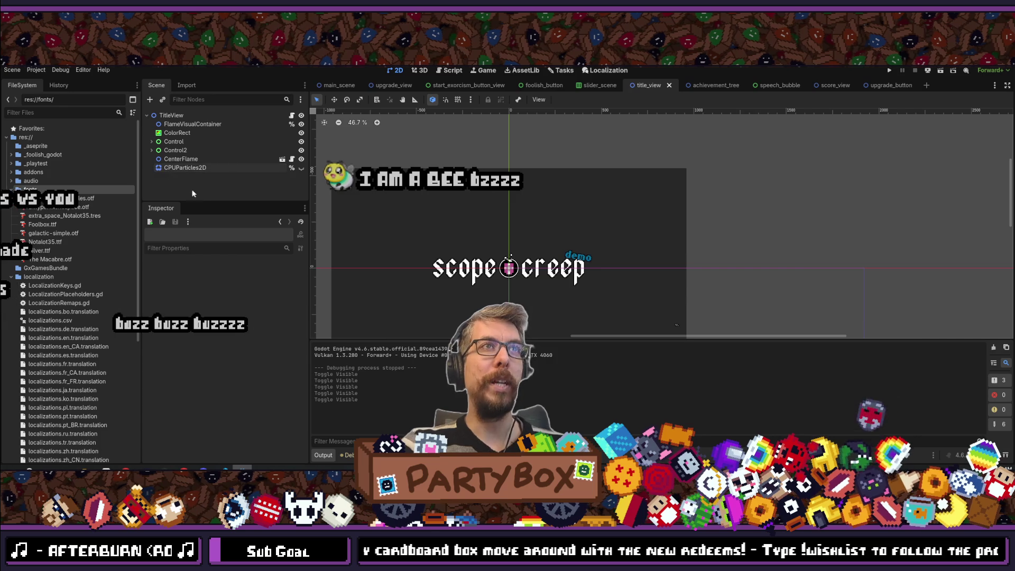
left_click(154, 113)
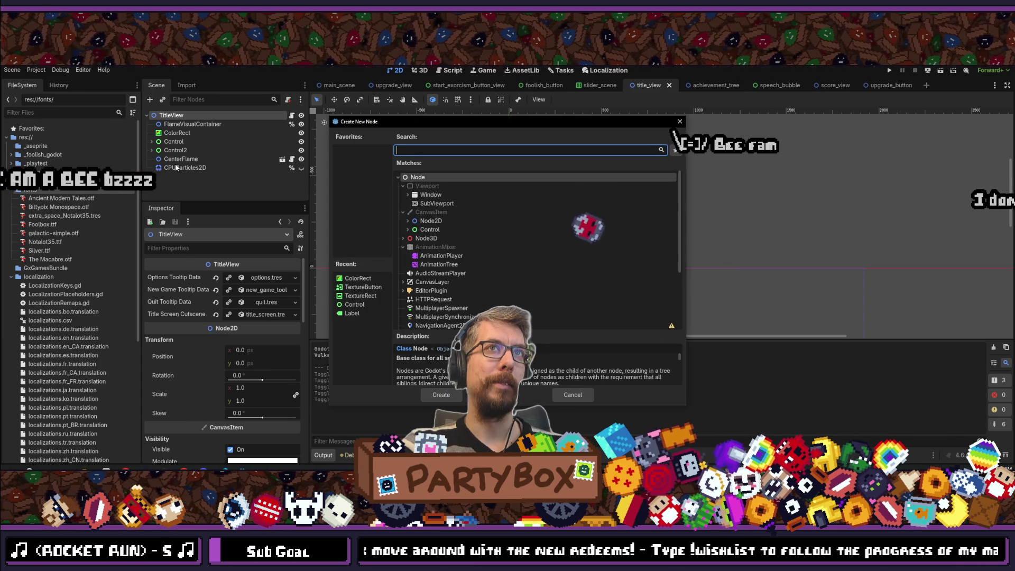
- Create a Line2D node under TitleView and move it below the scope creep title
type("line")
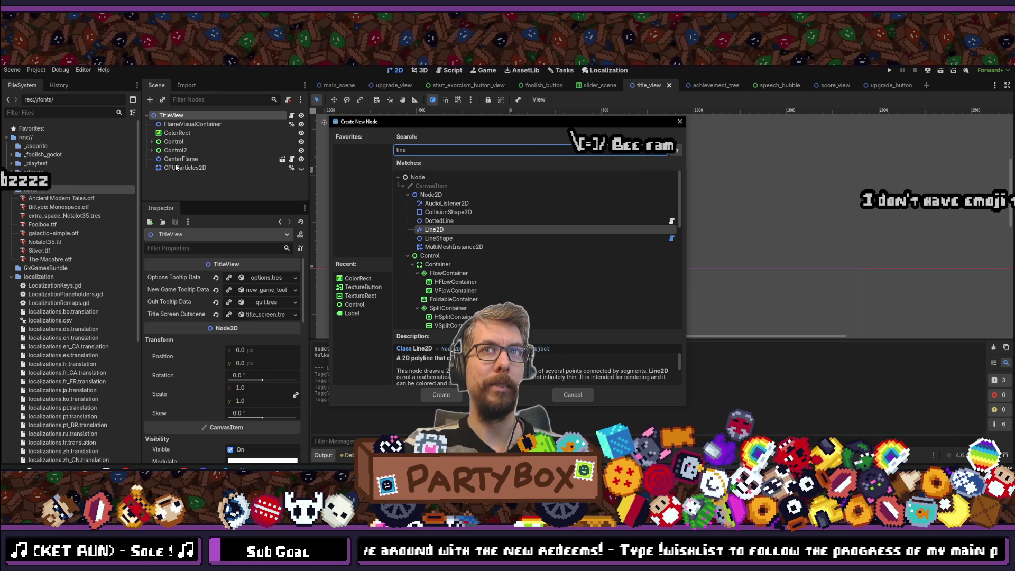
key("Escape")
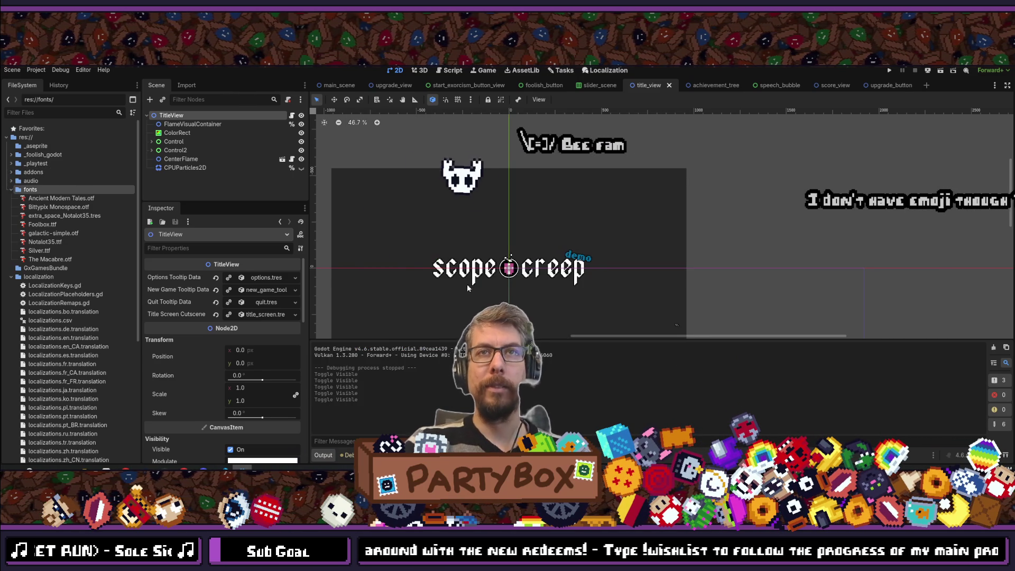
scroll(468, 286, "up", 1)
key("w")
left_click_drag(643, 315, 640, 314)
scroll(640, 315, "down", 2)
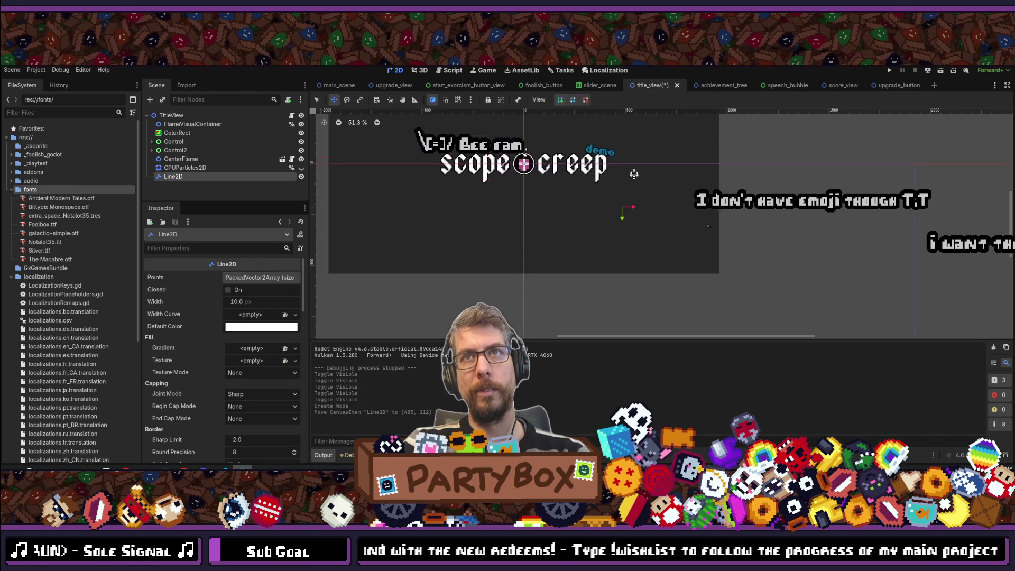
left_click_drag(637, 210, 655, 222)
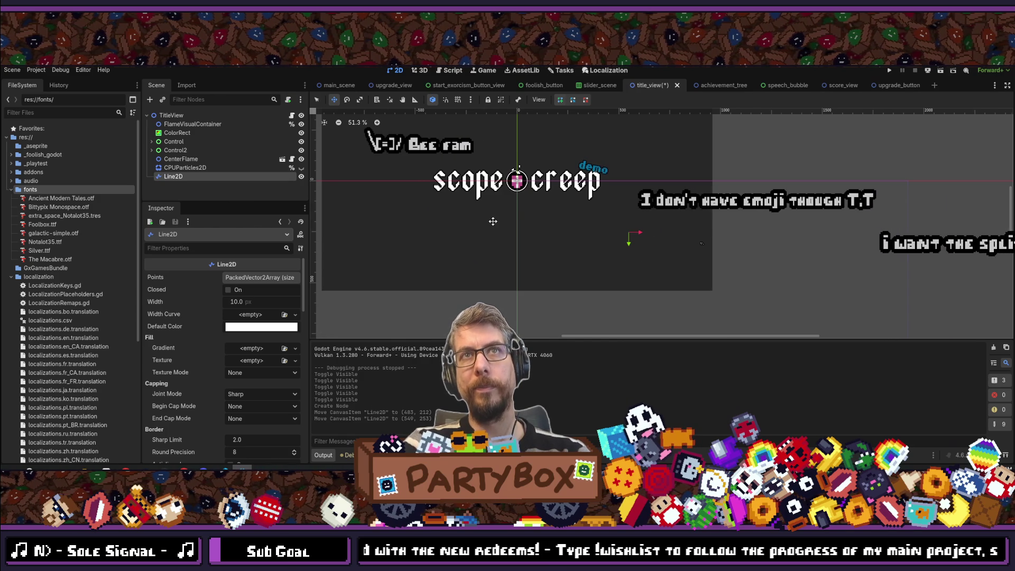
scroll(598, 217, "up", 5)
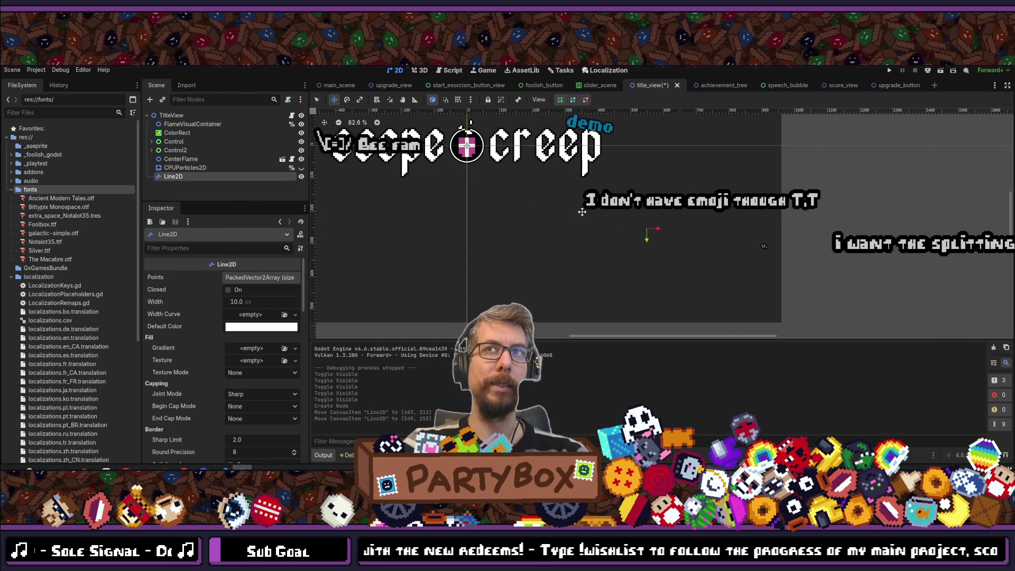
scroll(618, 263, "up", 3)
scroll(618, 262, "left", 2)
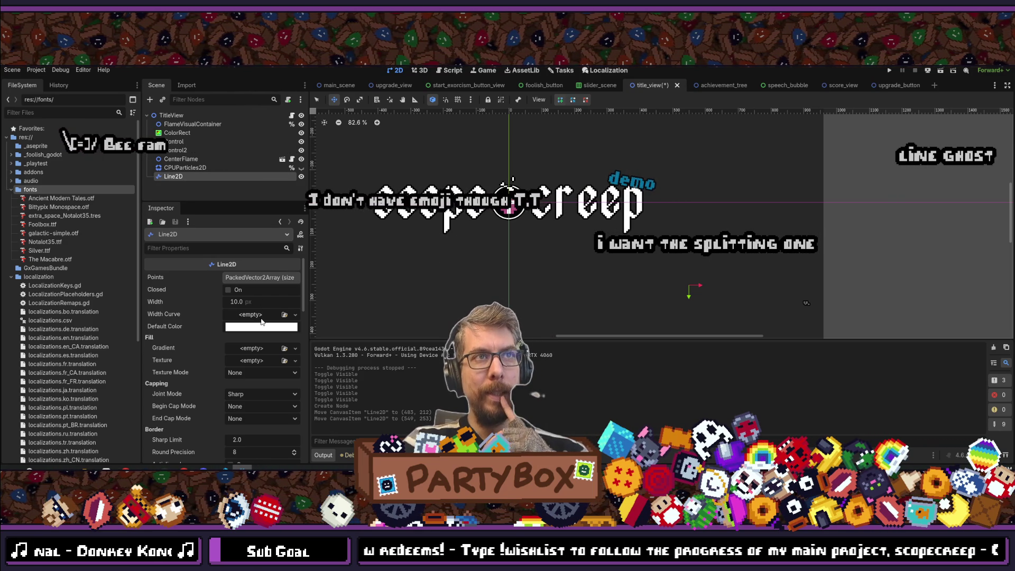
- Filter the project files for 'hand' and open the Line2D's Texture type list
left_click(256, 361)
left_click(45, 113)
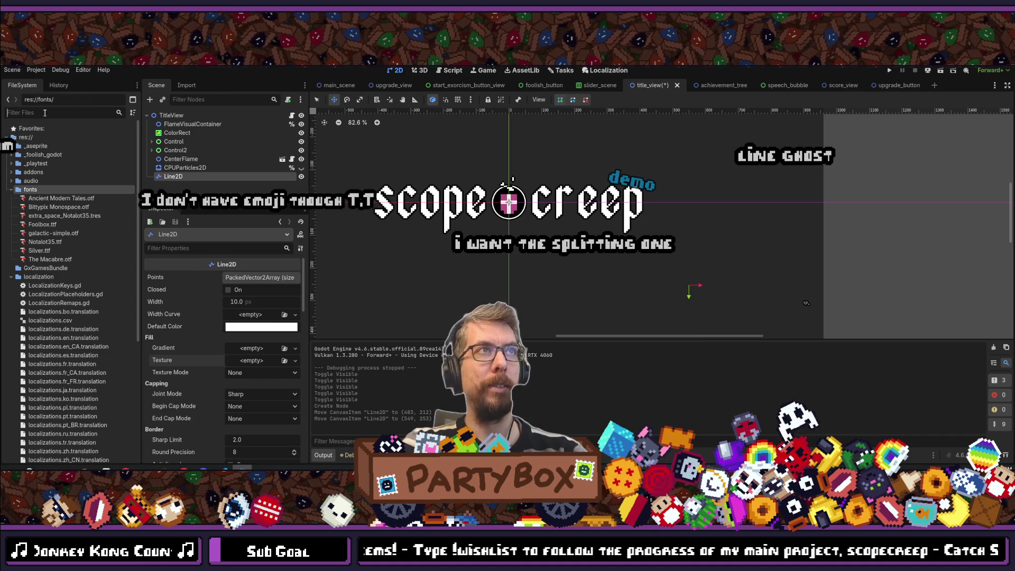
type("hand")
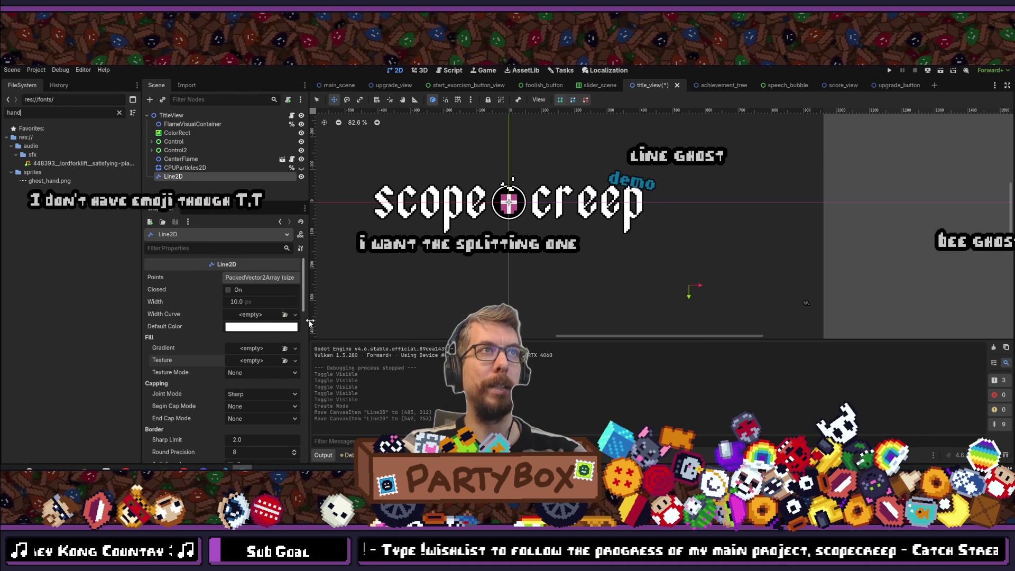
left_click(260, 362)
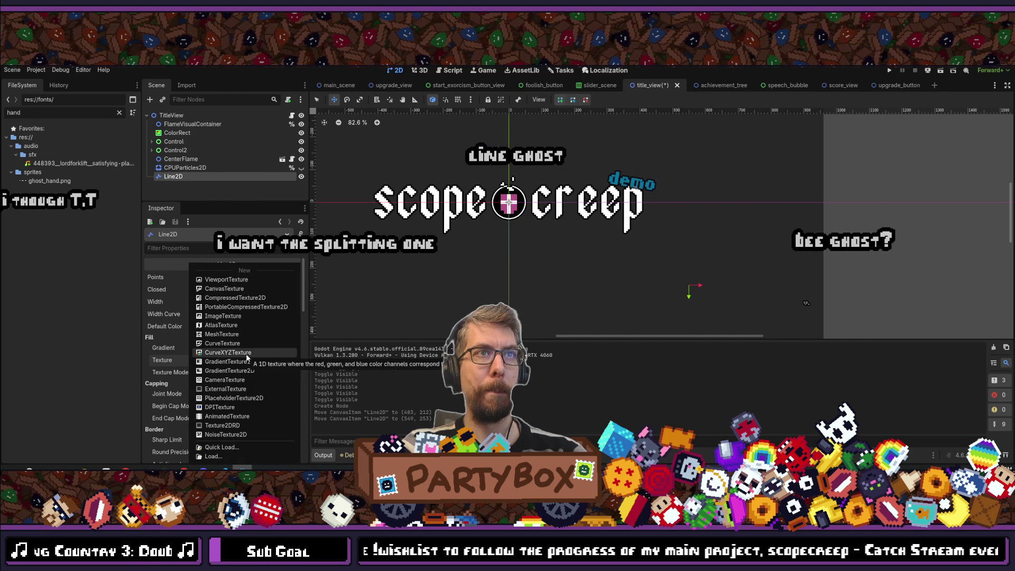
- Give the Line2D an AtlasTexture with ghost_hand.png as its atlas image
left_click(227, 326)
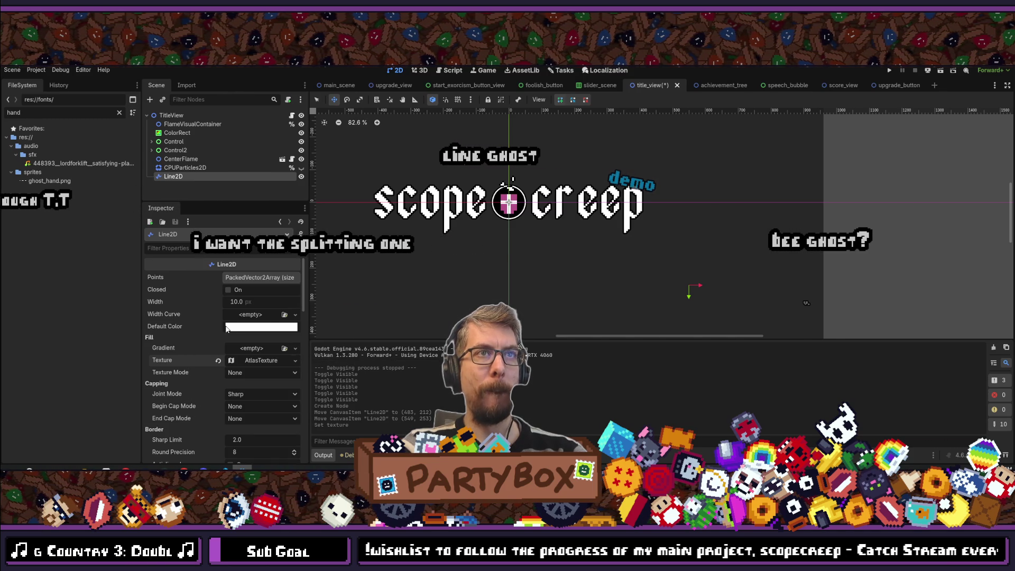
left_click(260, 362)
scroll(246, 338, "down", 3)
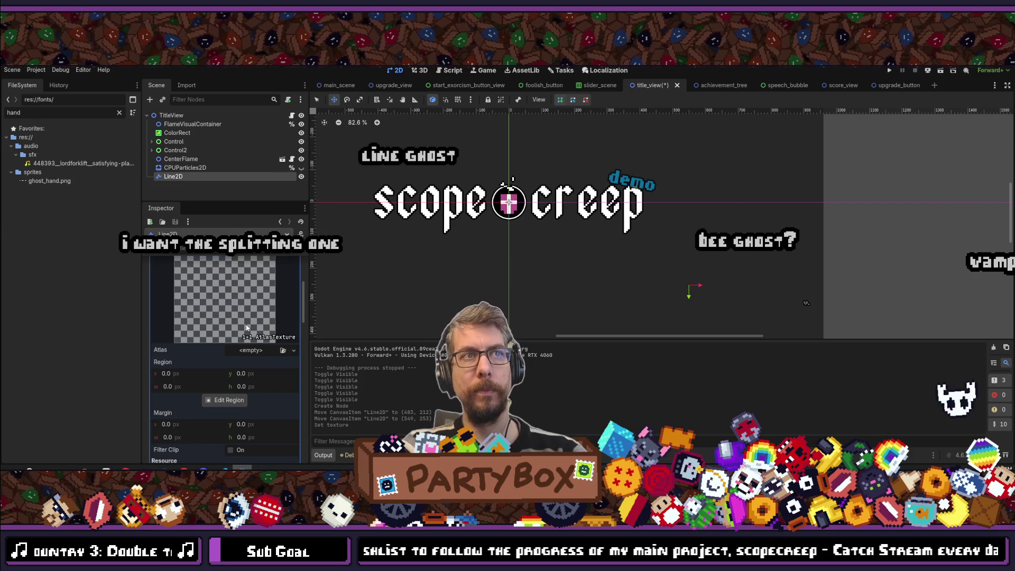
left_click_drag(42, 183, 252, 355)
- Crop the atlas region to the wrist strip, about 131×15 px starting at x 17.65
left_click(227, 415)
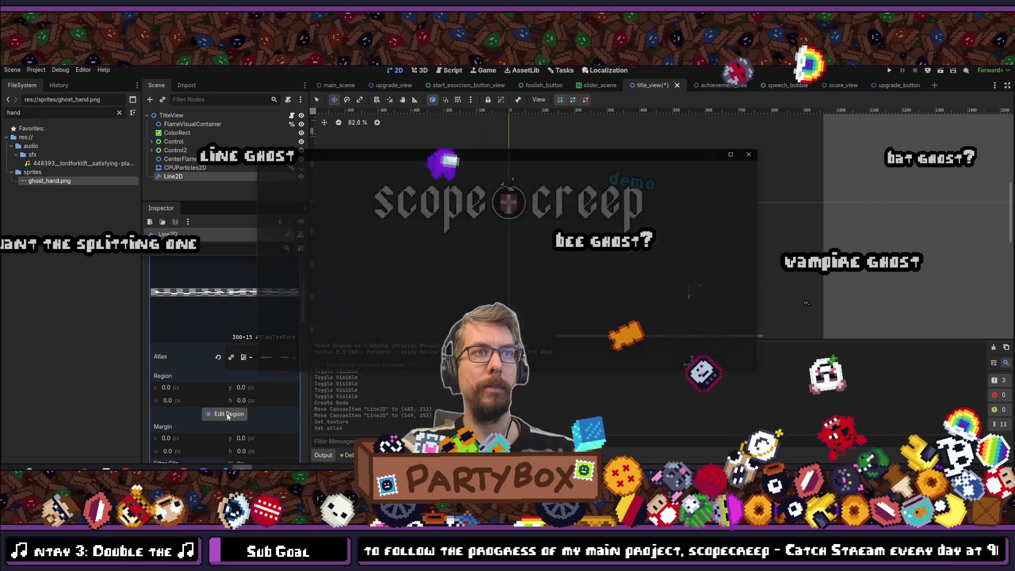
scroll(452, 253, "up", 5)
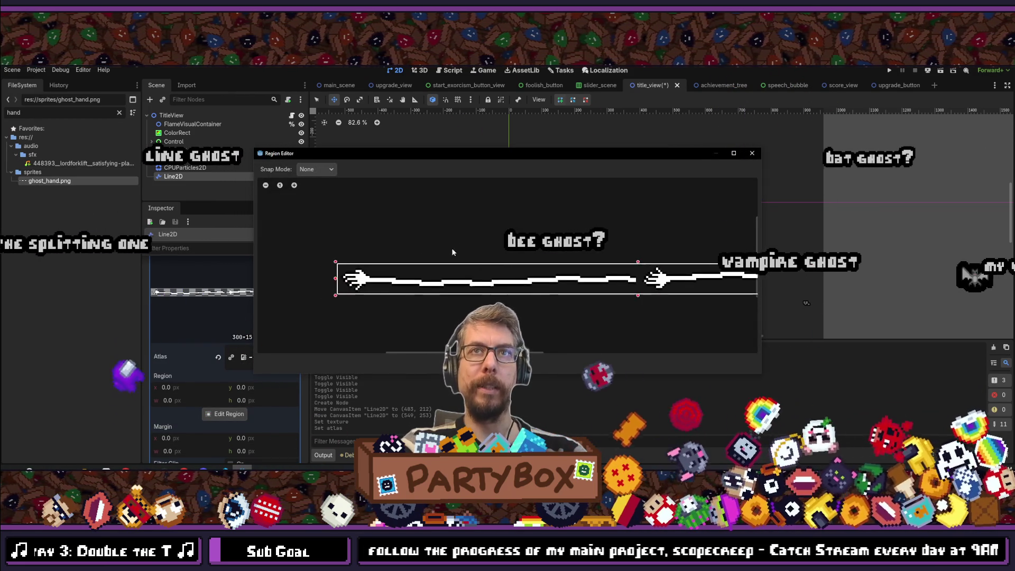
scroll(454, 244, "down", 2)
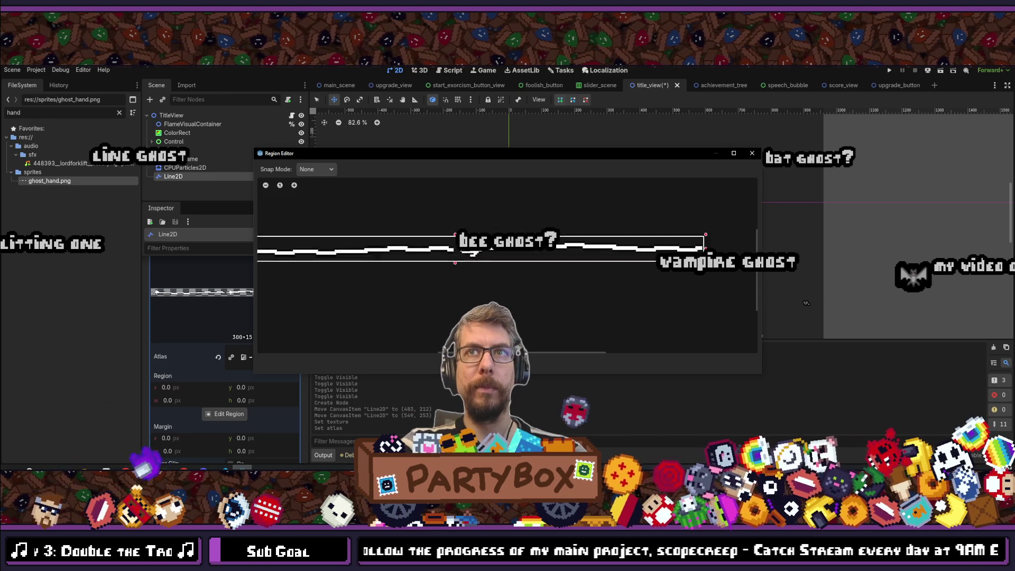
left_click_drag(456, 233, 470, 260)
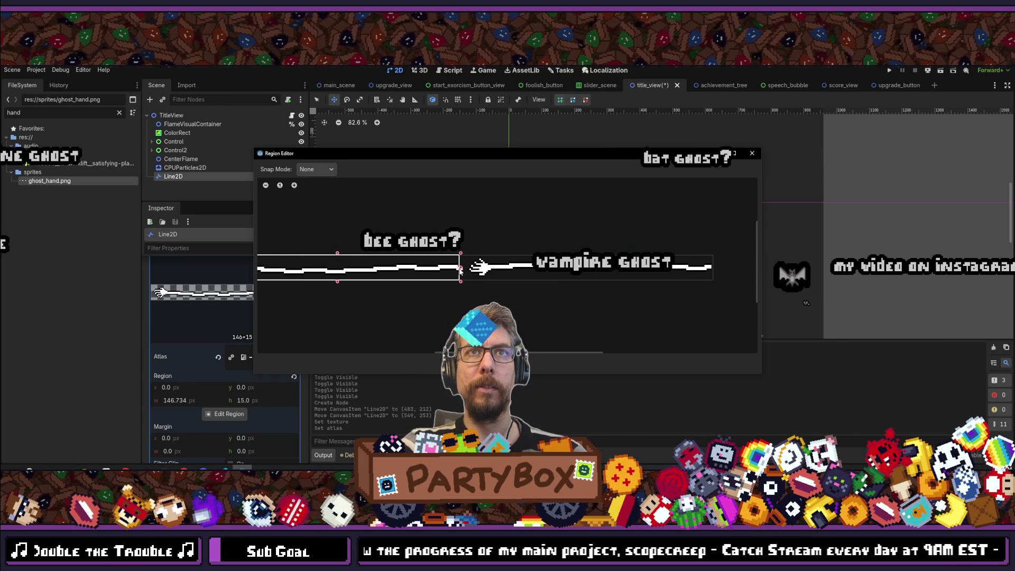
left_click_drag(462, 270, 472, 271)
scroll(464, 272, "up", 5)
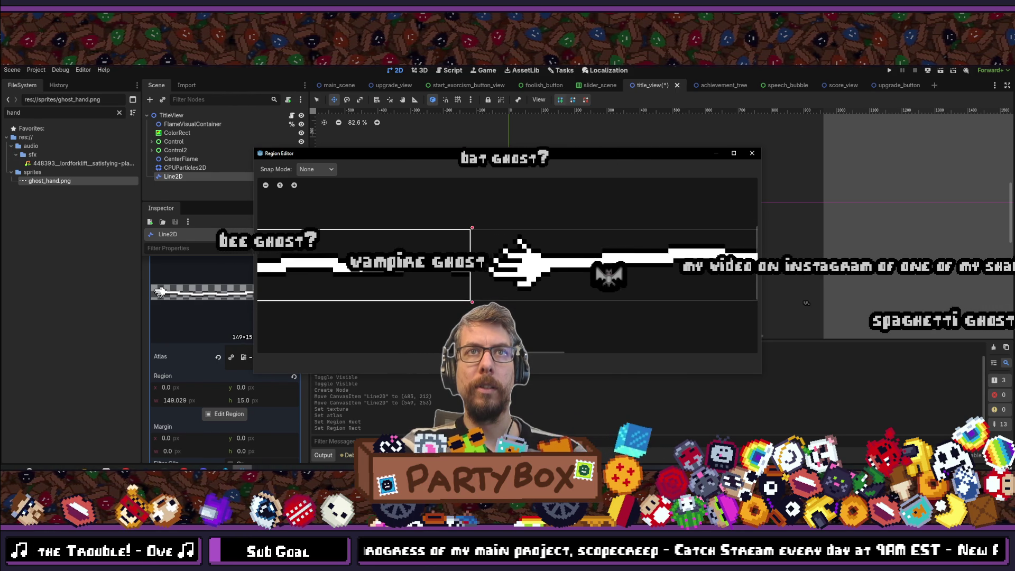
scroll(395, 240, "down", 3)
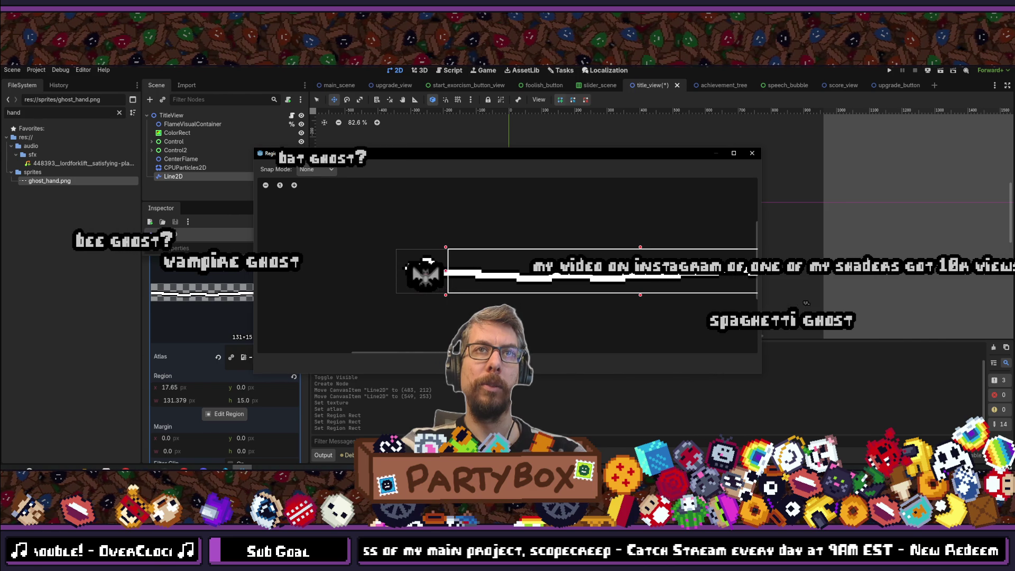
key("Escape")
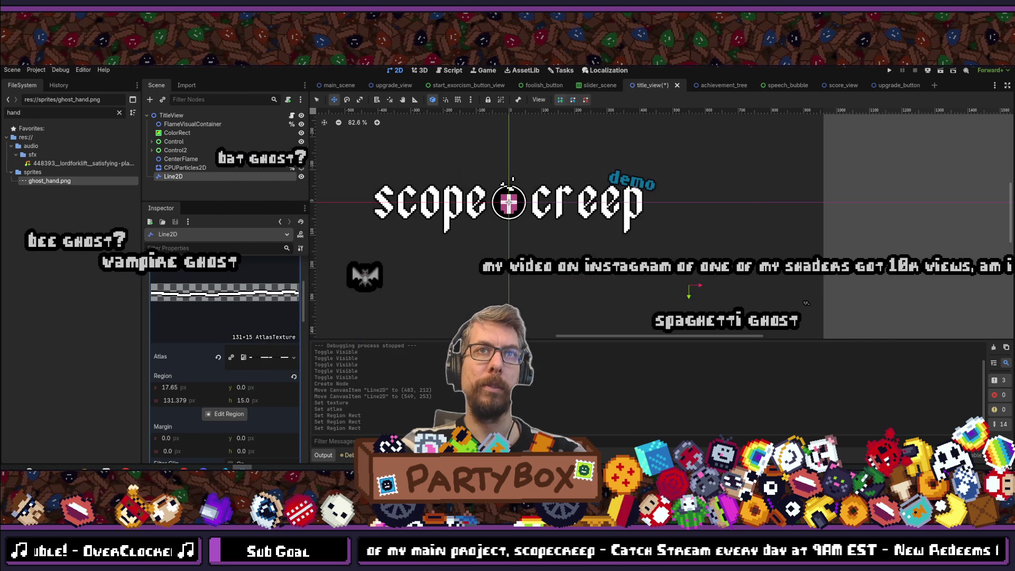
- Return the Inspector from the AtlasTexture to the Line2D's Points, Width and Texture properties
scroll(262, 276, "down", 2)
scroll(281, 316, "up", 3)
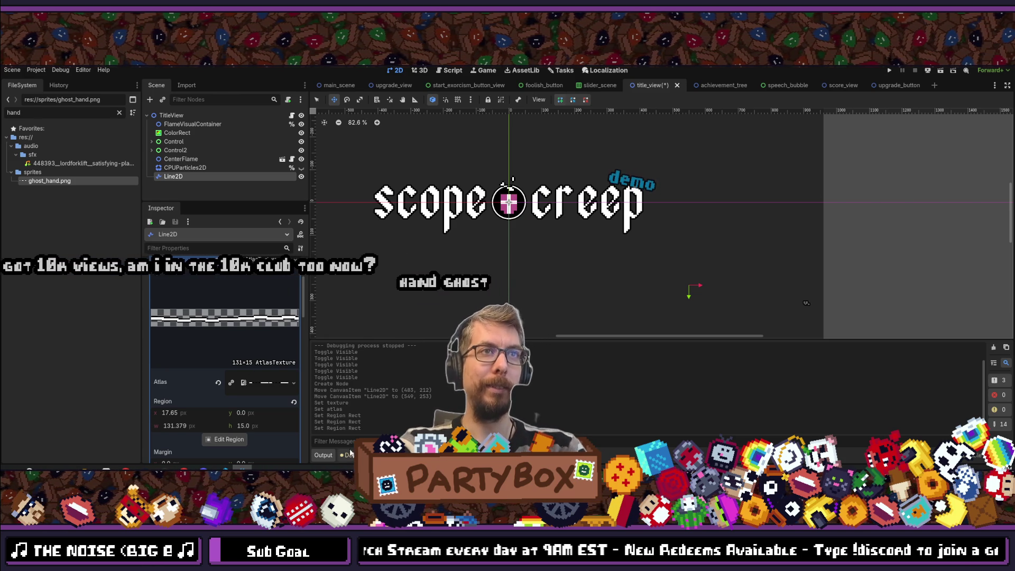
scroll(695, 298, "down", 2)
left_click_drag(691, 295, 638, 252)
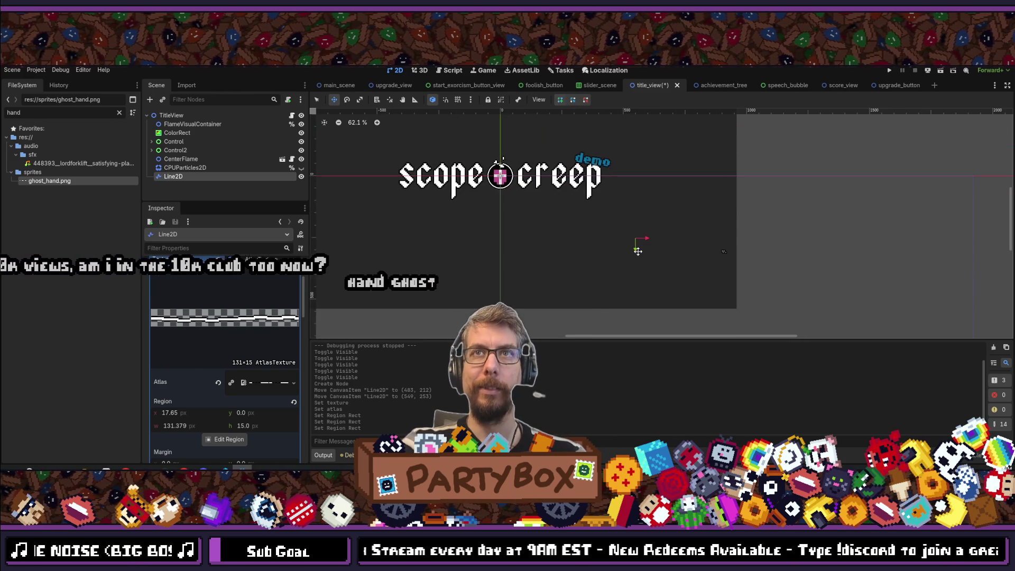
scroll(508, 265, "up", 3)
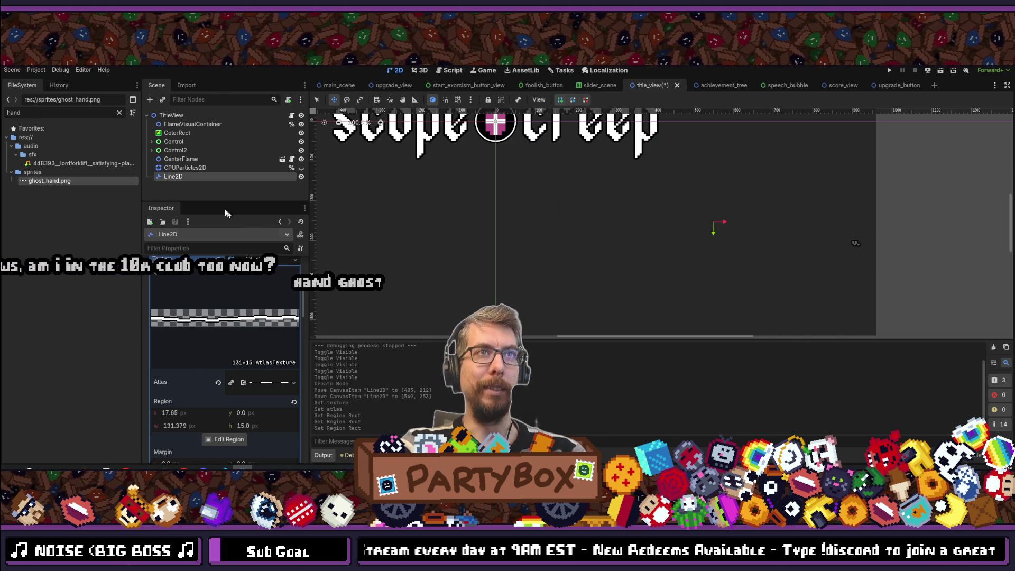
left_click(186, 176)
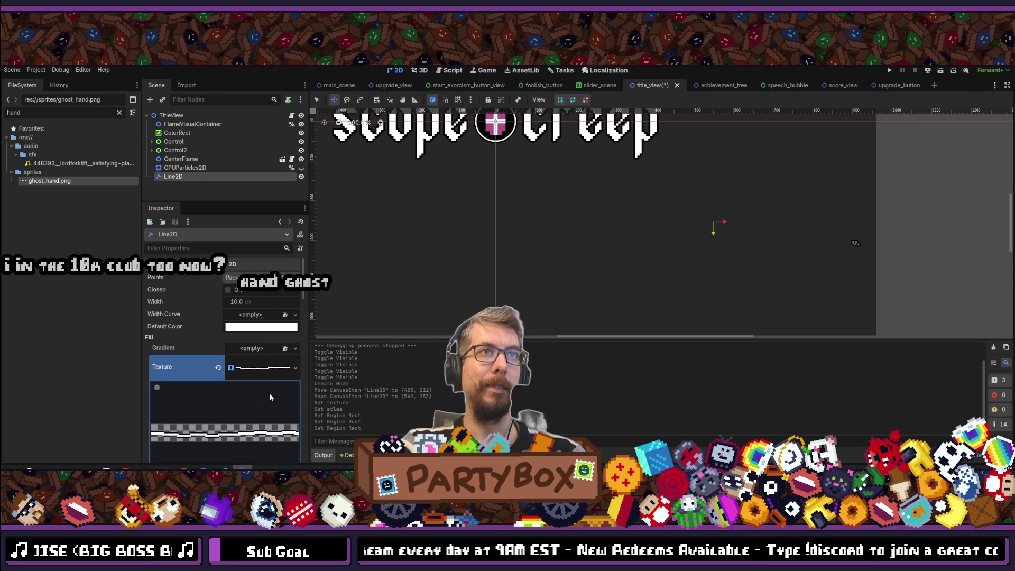
- Give the Line2D points (0, 0) and (1000, 0) and frame the line in view
left_click(259, 278)
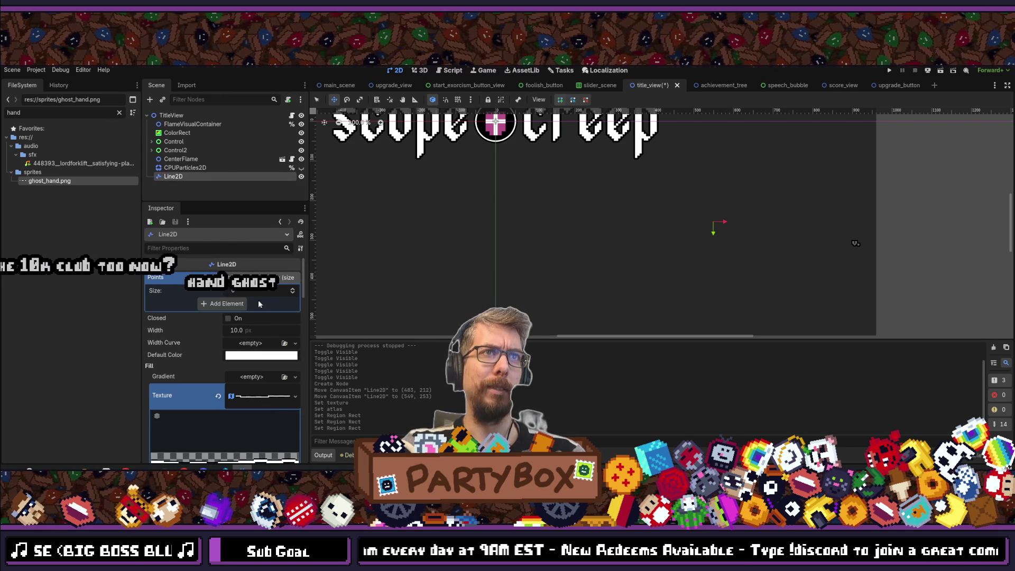
left_click(228, 304)
left_click(239, 329)
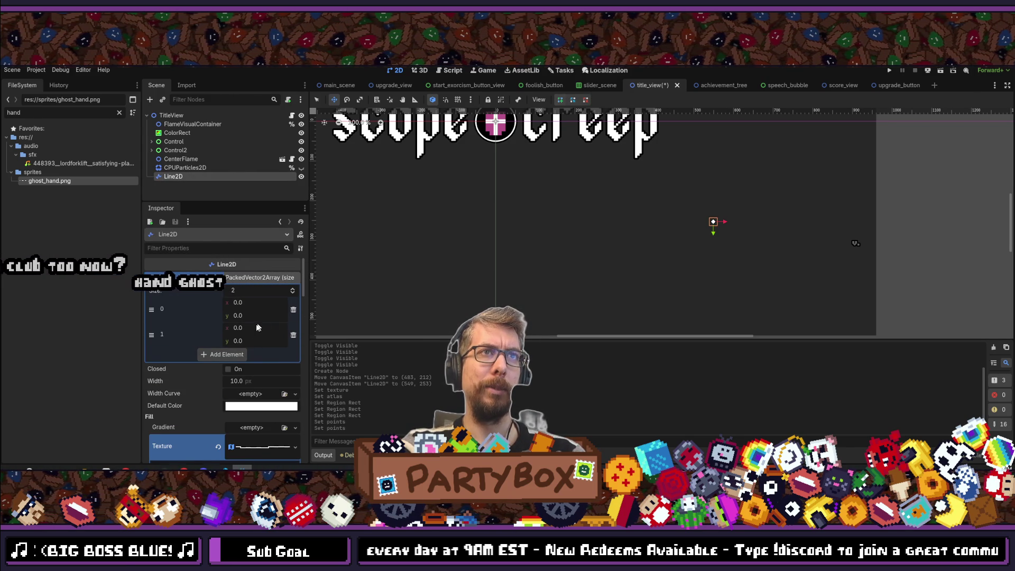
type("500")
key("Return")
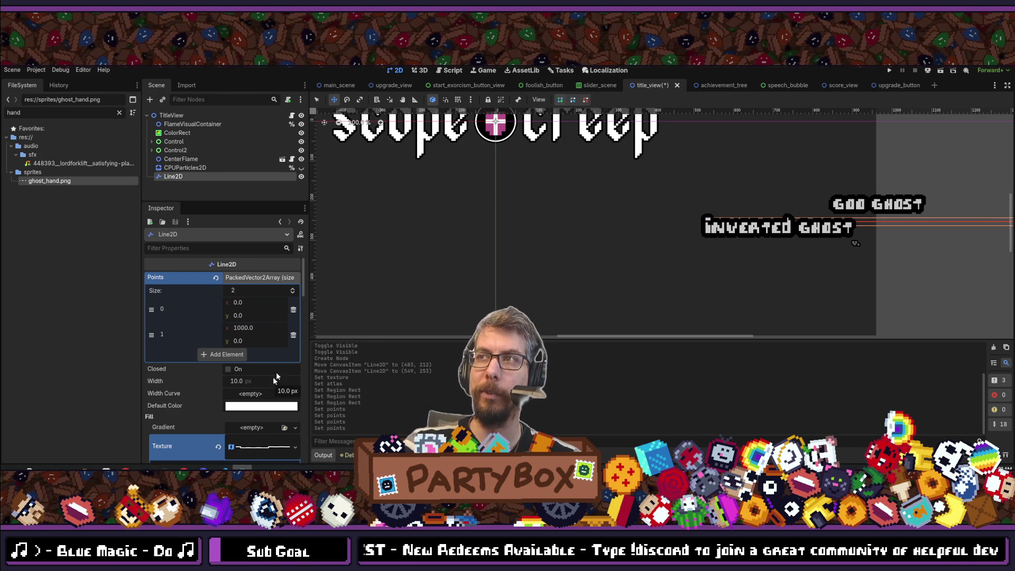
key("f")
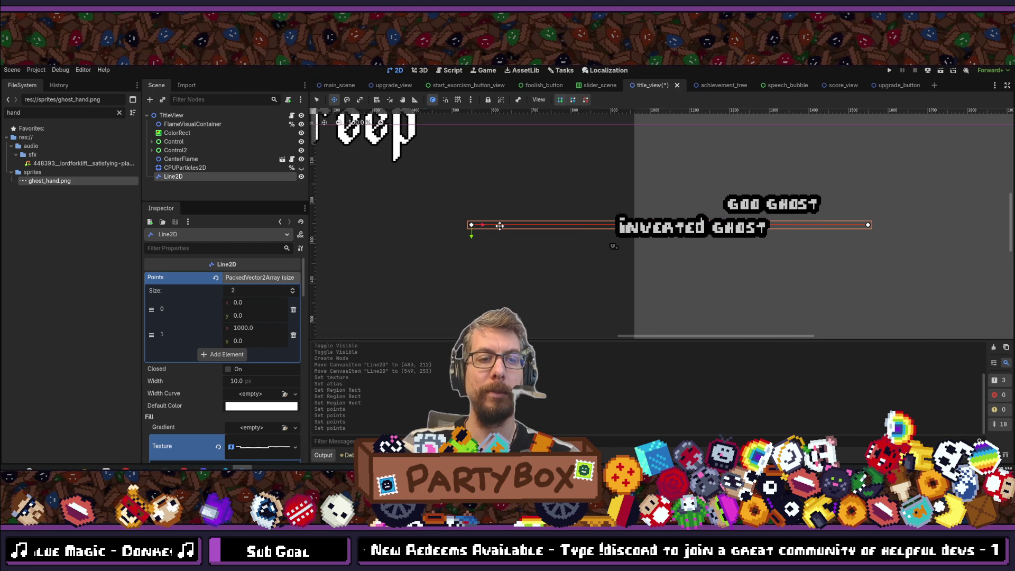
- Turn off smart snapping and try adding extra points to the line, undoing the last
key("shift+s")
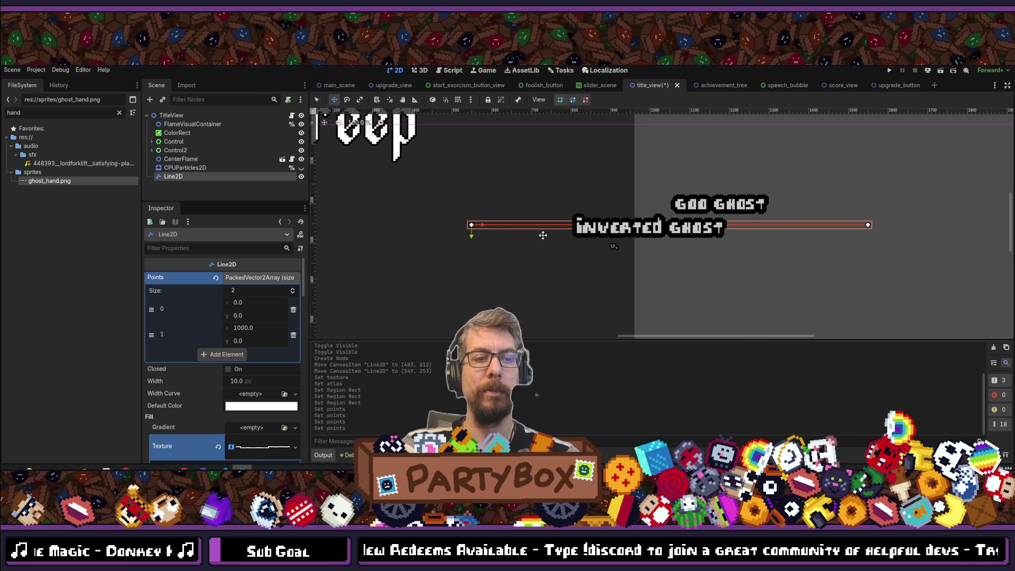
key("q")
left_click(552, 224, "ctrl")
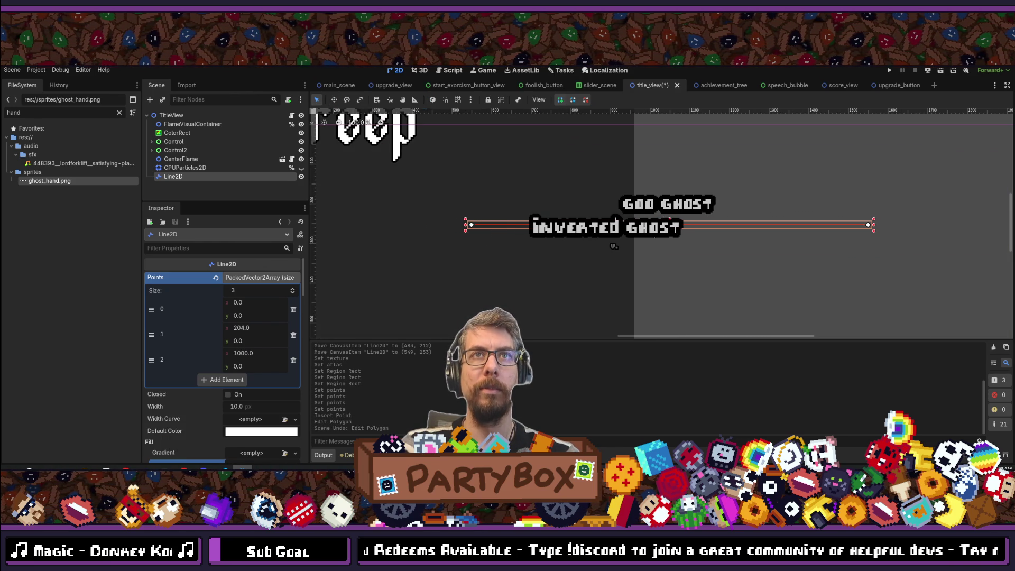
left_click(532, 193, "ctrl")
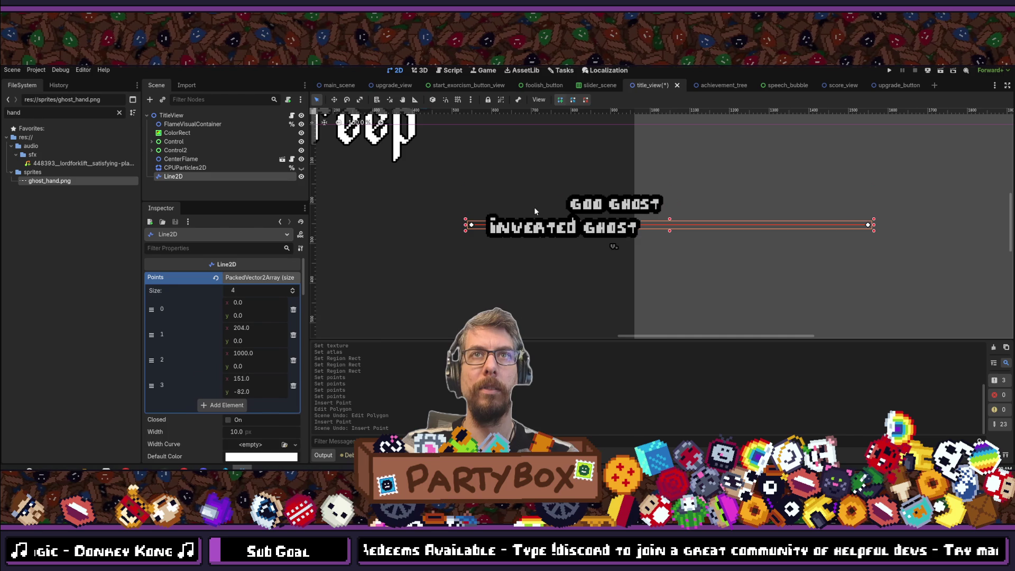
key("ctrl+z")
- Move the Line2D left below the title and delete the extra middle point
key("w")
mouse_move(712, 273)
left_mouse_down()
mouse_move(687, 304)
mouse_move(535, 234)
mouse_move(628, 260)
mouse_move(417, 290)
mouse_move(430, 287)
left_mouse_up()
scroll(632, 263, "down", 5)
scroll(632, 262, "up", 5)
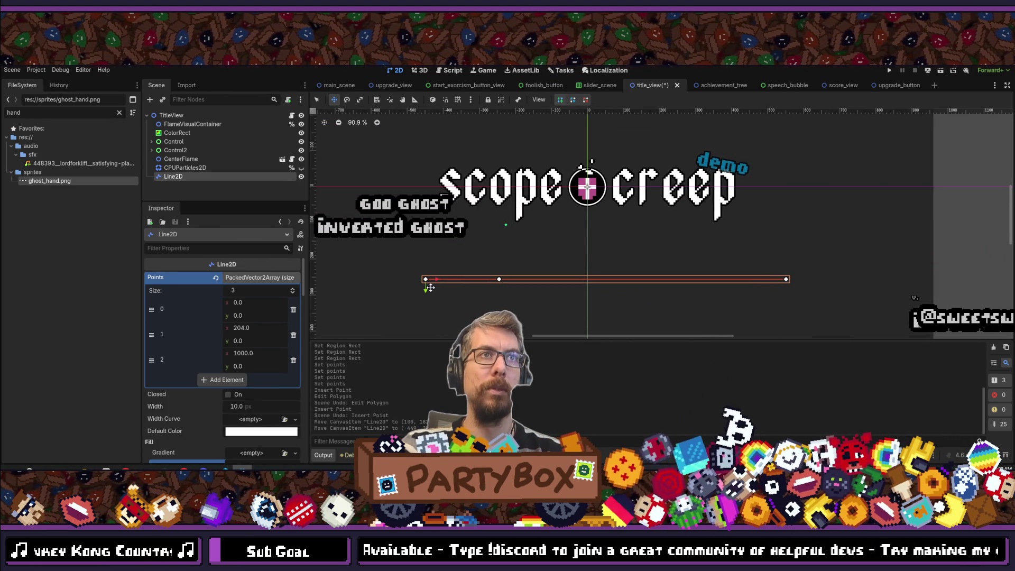
left_click(293, 335)
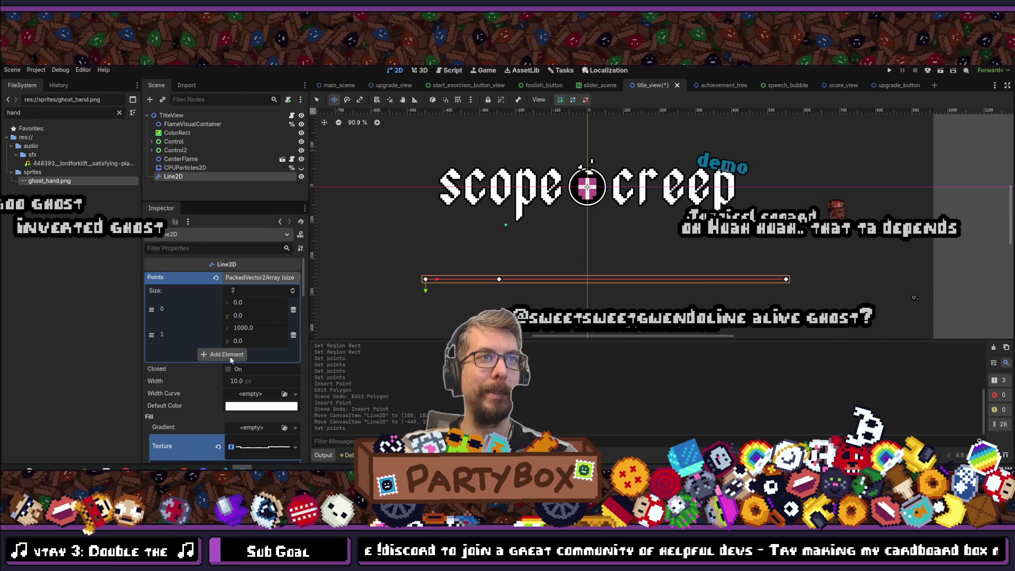
scroll(231, 359, "down", 2)
left_click(252, 398)
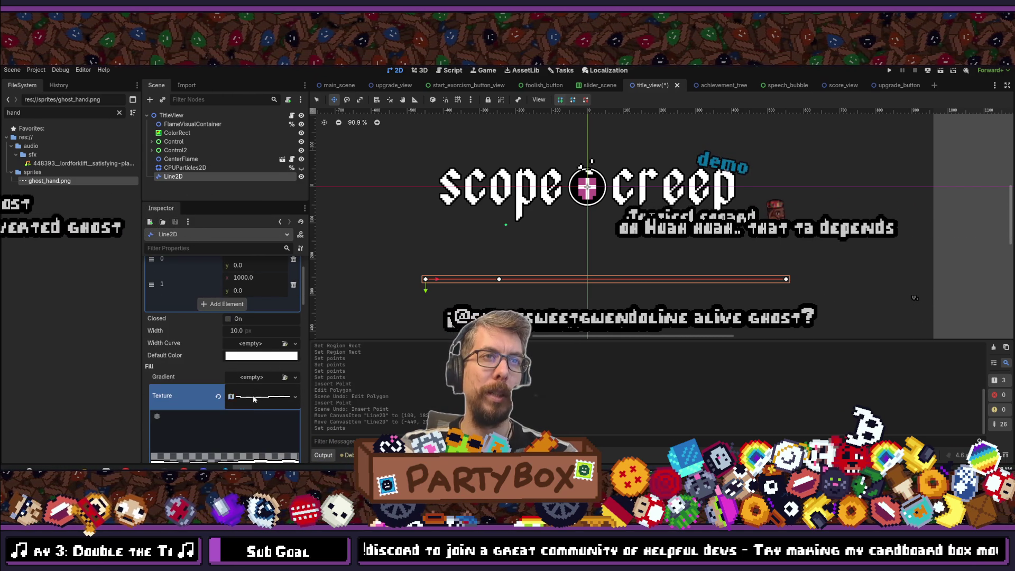
left_click(253, 395)
left_click(253, 416)
left_click(244, 436)
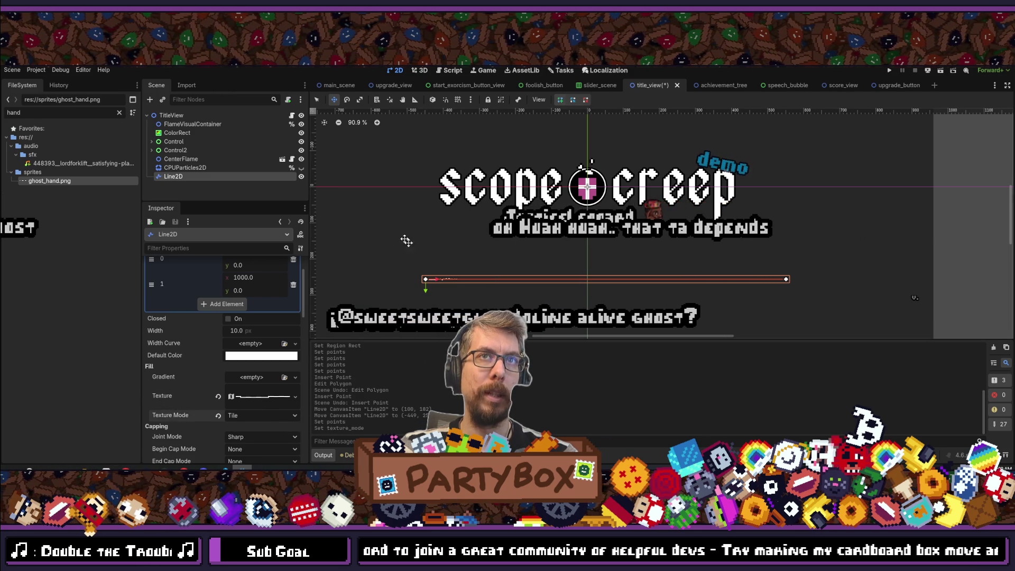
scroll(434, 283, "up", 10)
scroll(439, 276, "up", 1)
scroll(428, 287, "up", 2)
scroll(427, 288, "up", 1)
left_click(254, 414)
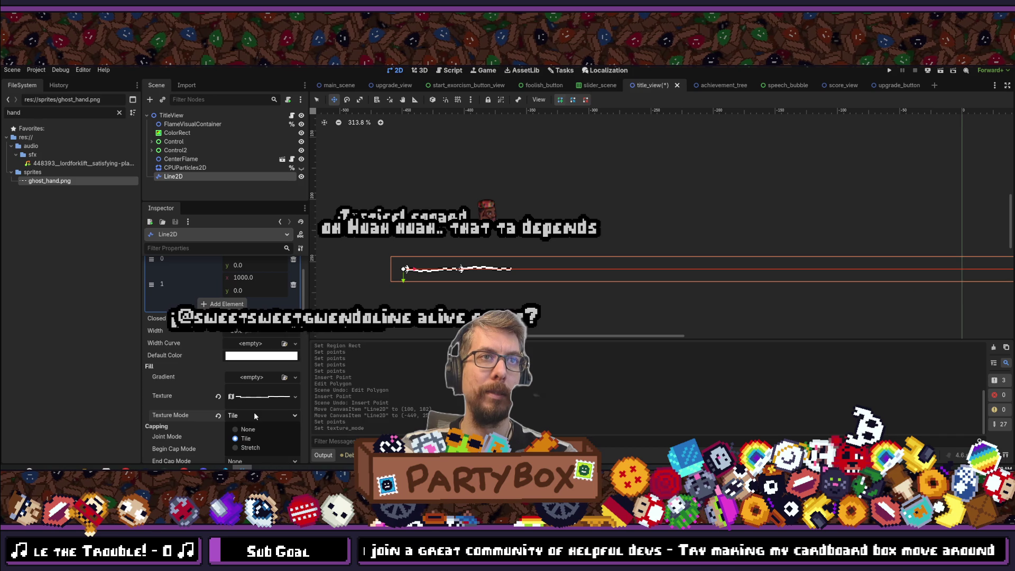
left_click(251, 447)
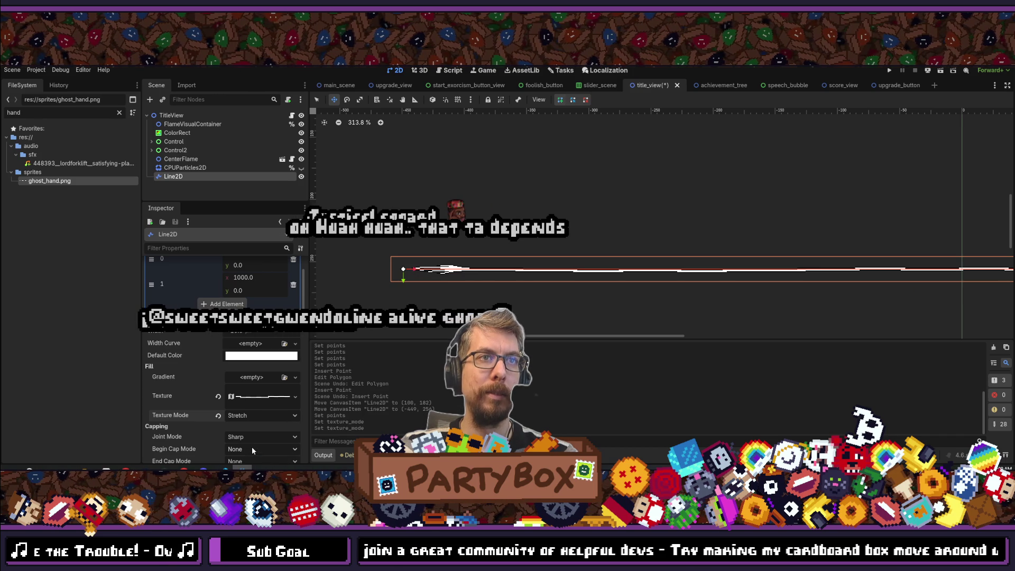
left_click(254, 415)
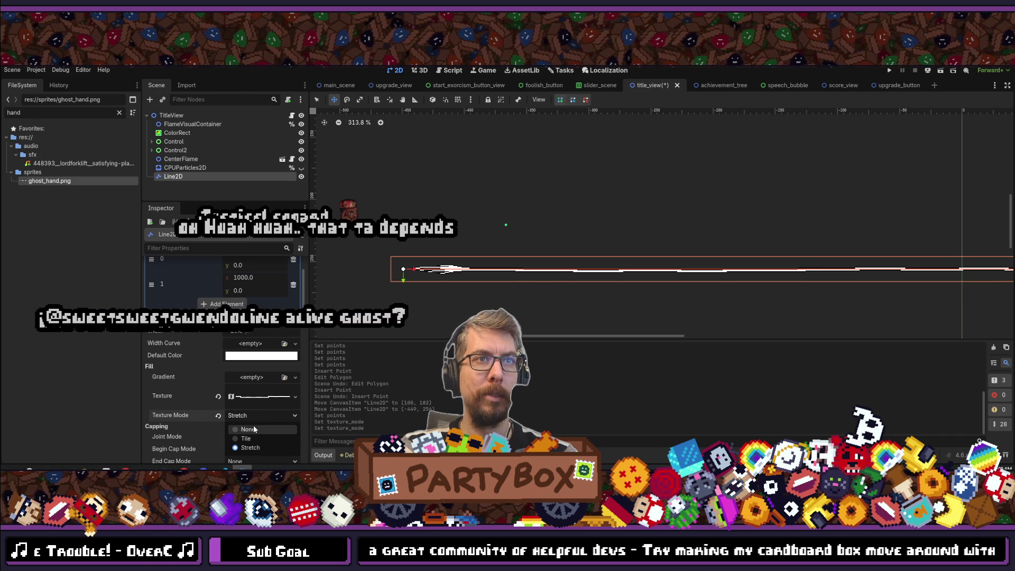
left_click(252, 427)
left_click(259, 415)
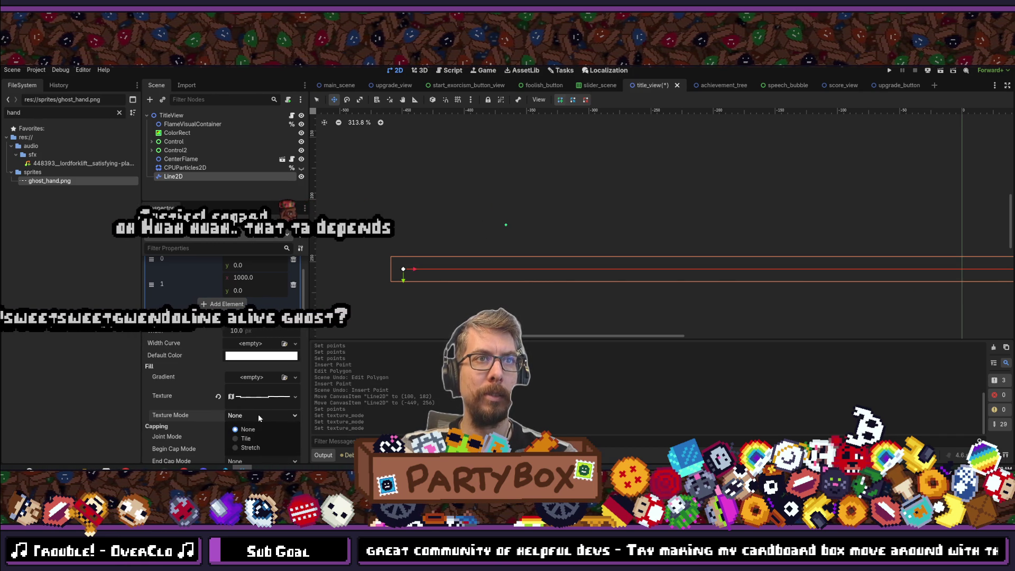
left_click(256, 433)
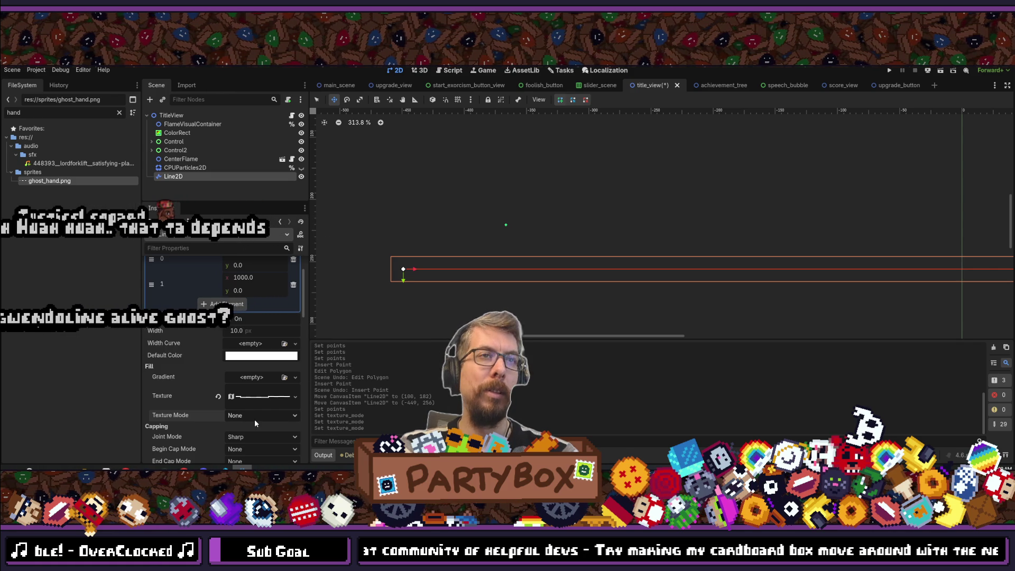
scroll(255, 419, "down", 1)
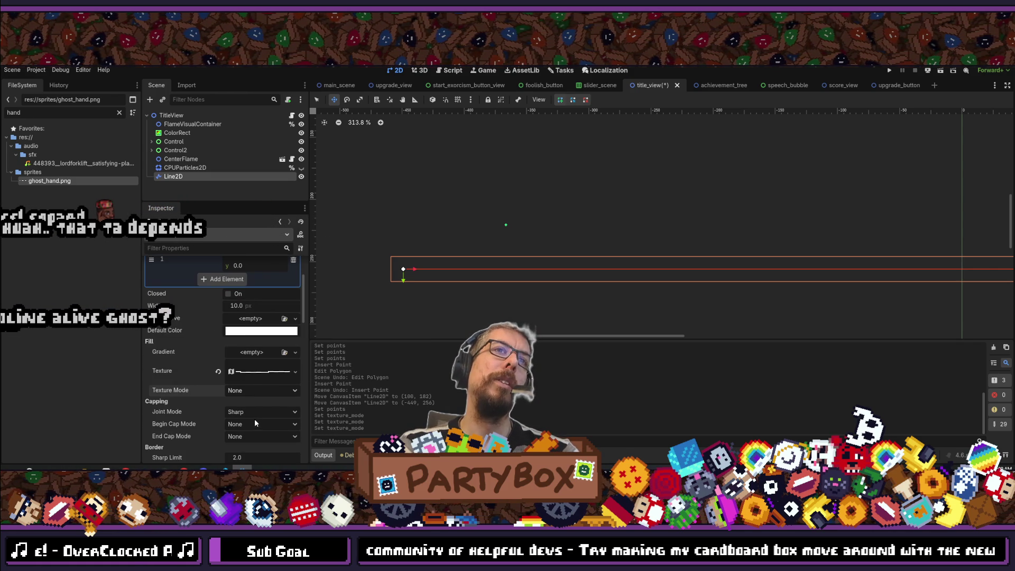
scroll(198, 392, "down", 2)
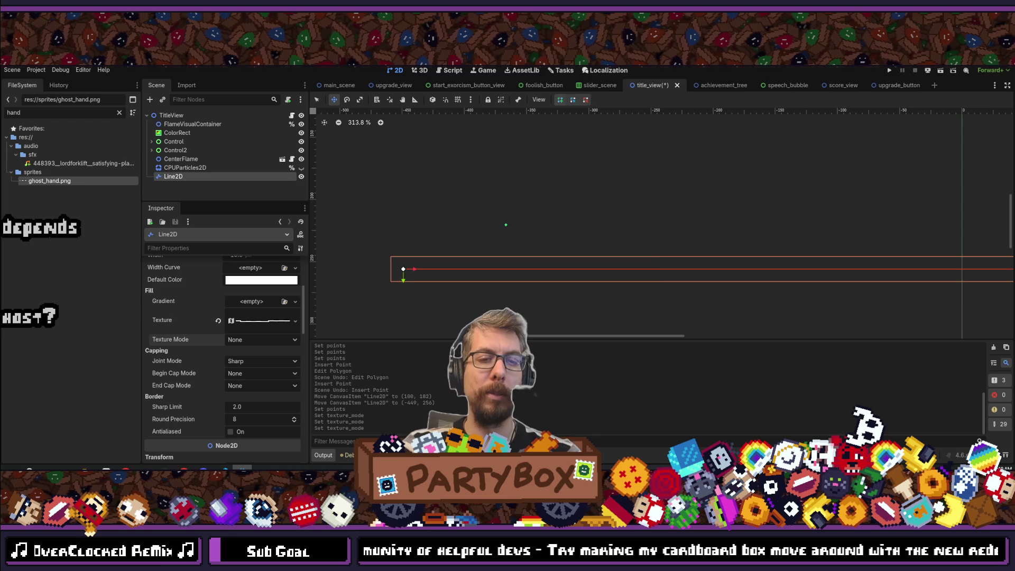
- Open the player_chain scene and inspect its ChainLine2D node
type("player_ch")
key("Down")
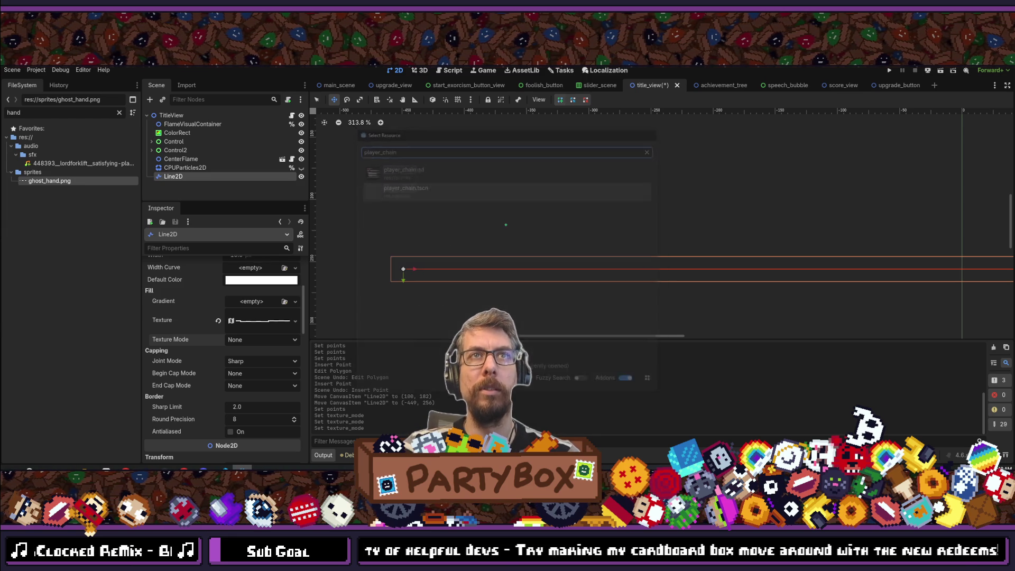
key("Return")
left_click(182, 150)
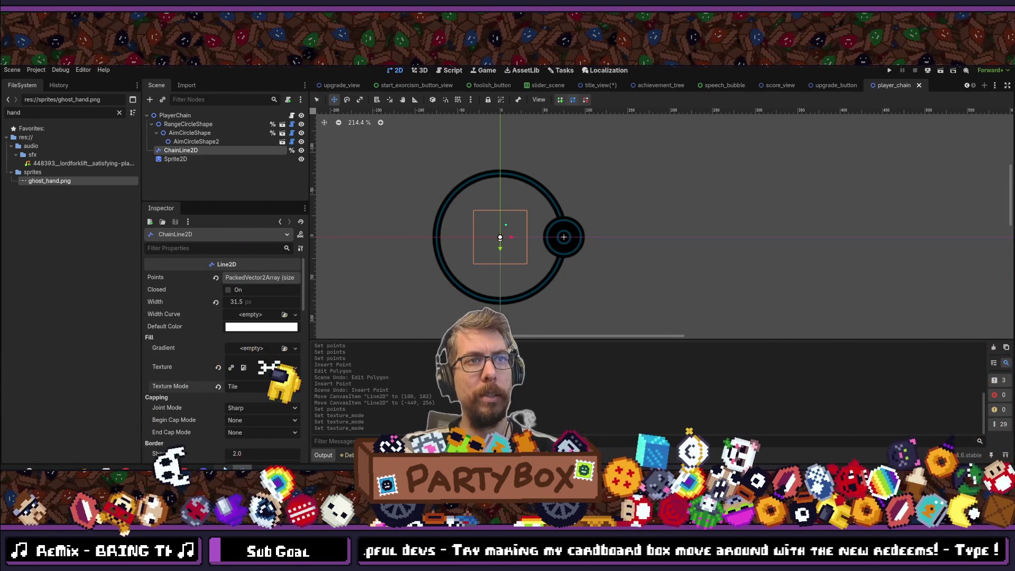
- Briefly check the code editor, then return to the title_view scene
key("alt+Tab")
key("alt+Tab")
key("alt+Tab")
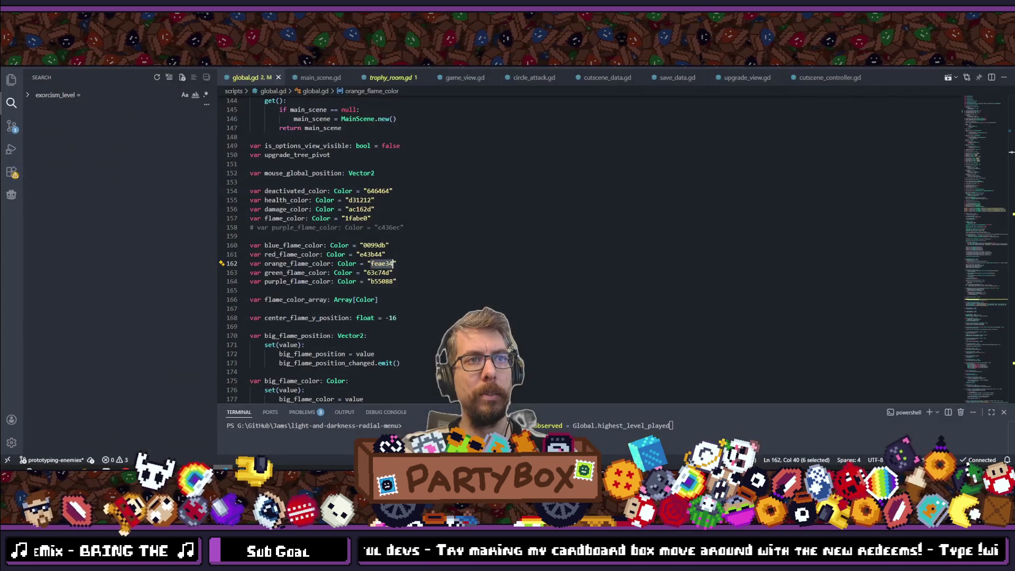
key("alt+Tab")
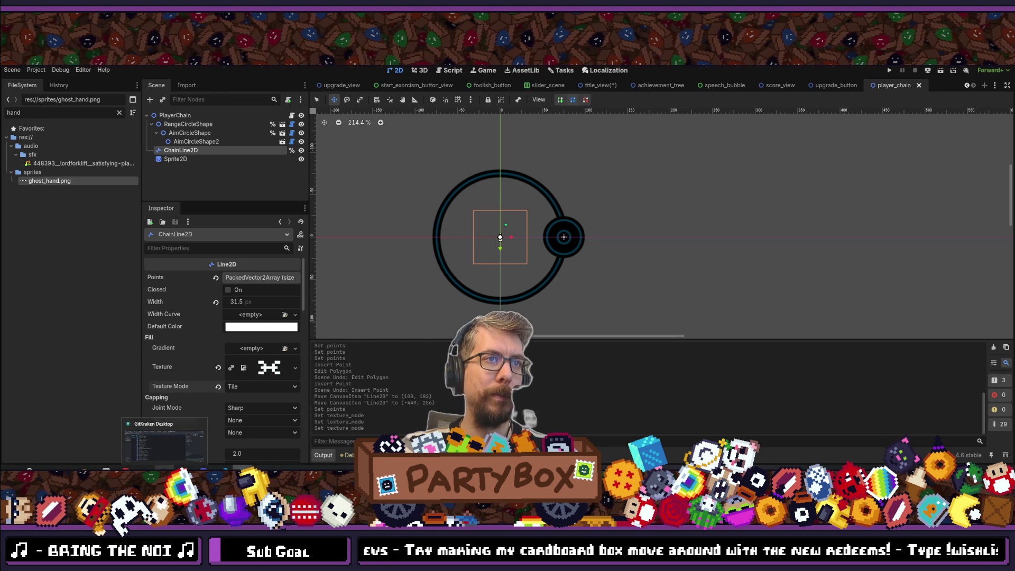
left_click(597, 87)
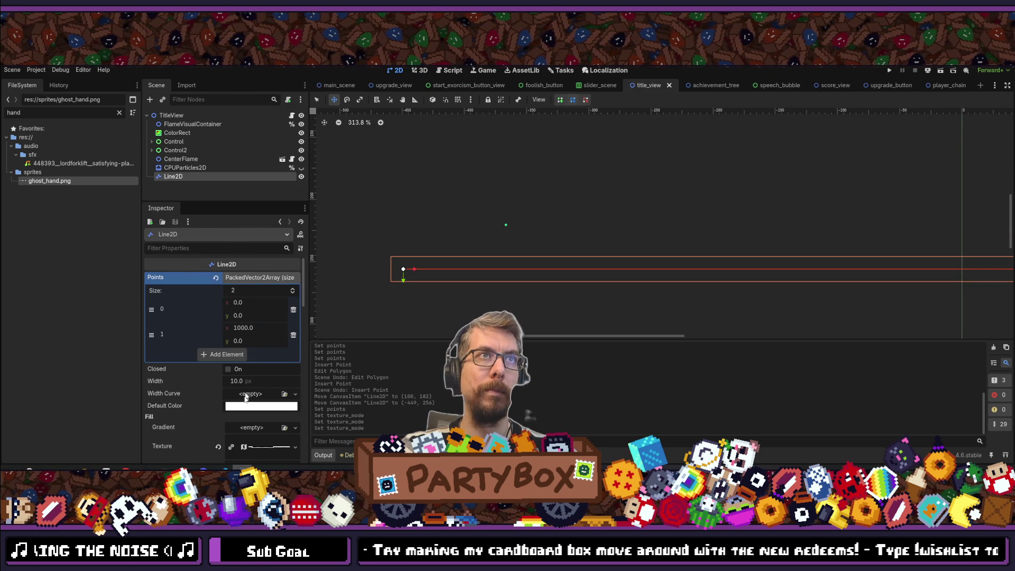
- Set the title_view Line2D's Texture Mode to Tile and save the scene
scroll(247, 377, "down", 2)
left_click(248, 414)
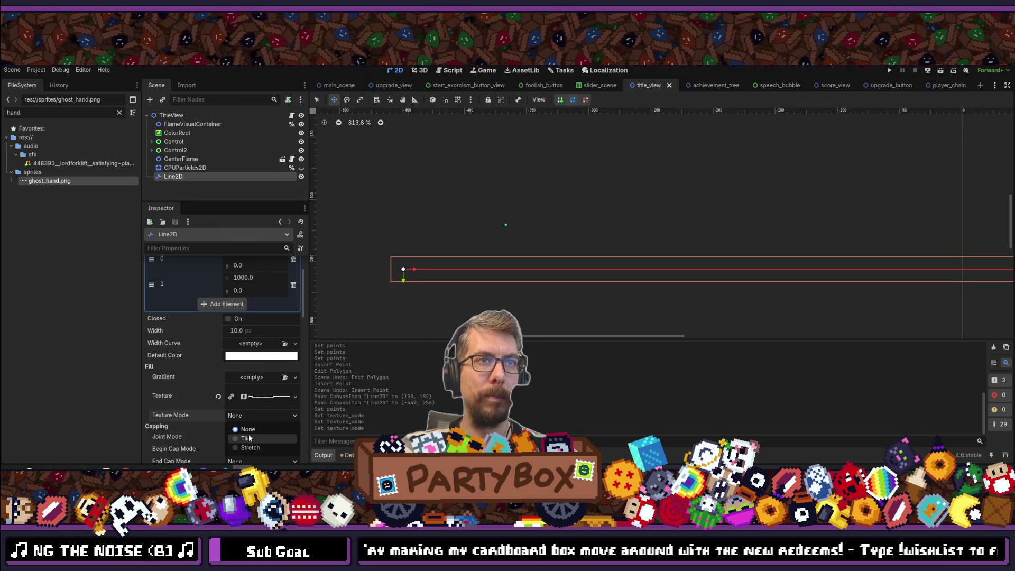
left_click(249, 440)
key("ctrl+s")
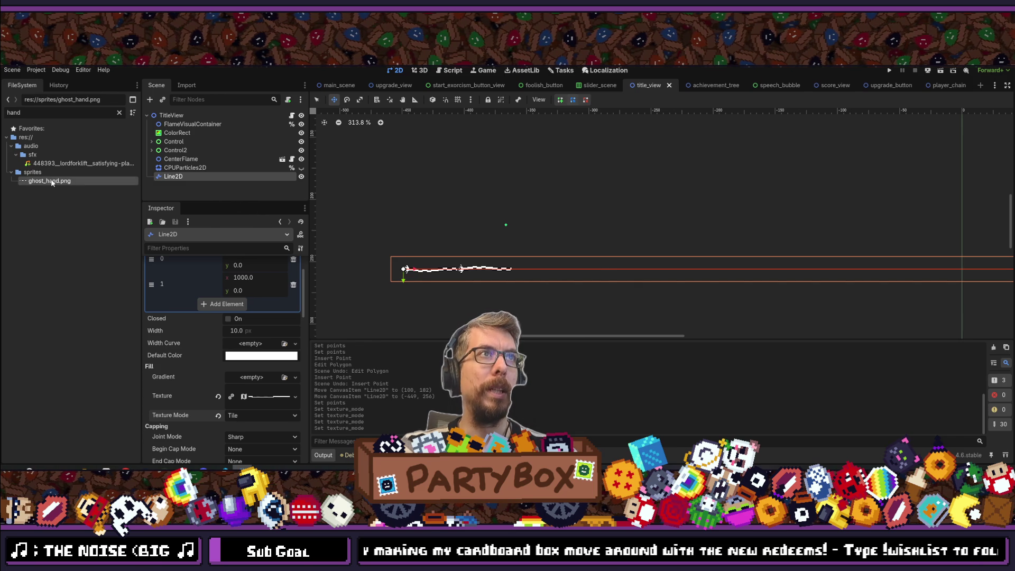
- Show ghost_hand.png's import settings and enlarge the Import panel to read them
left_click(196, 87)
left_click_drag(256, 201, 280, 381)
scroll(235, 164, "down", 1)
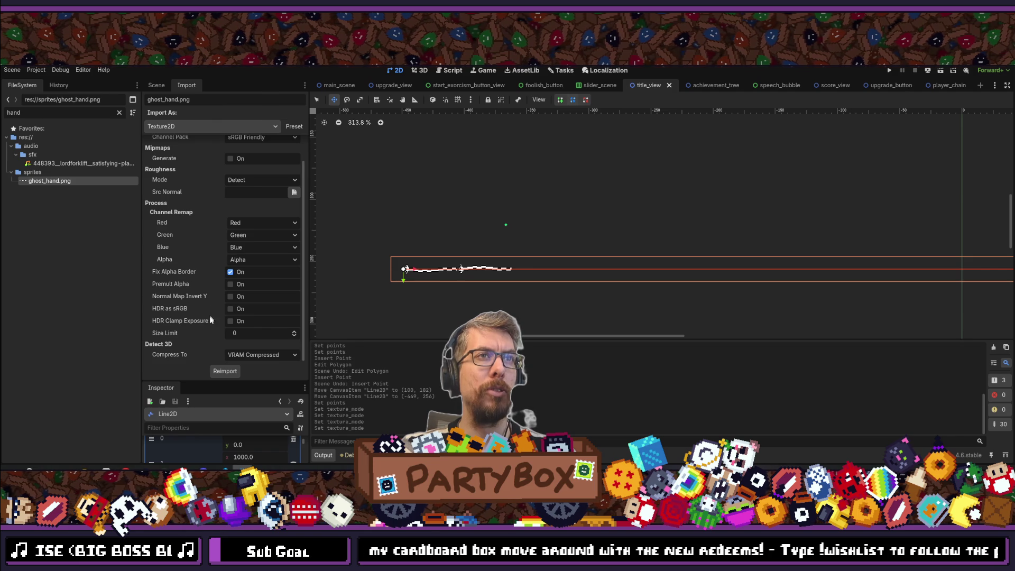
scroll(221, 288, "up", 1)
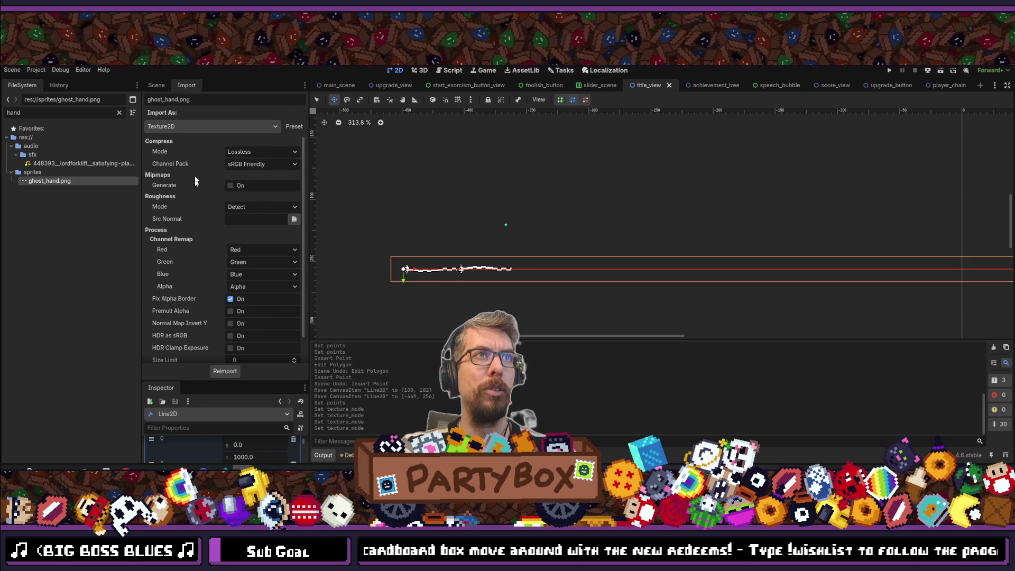
scroll(222, 252, "down", 1)
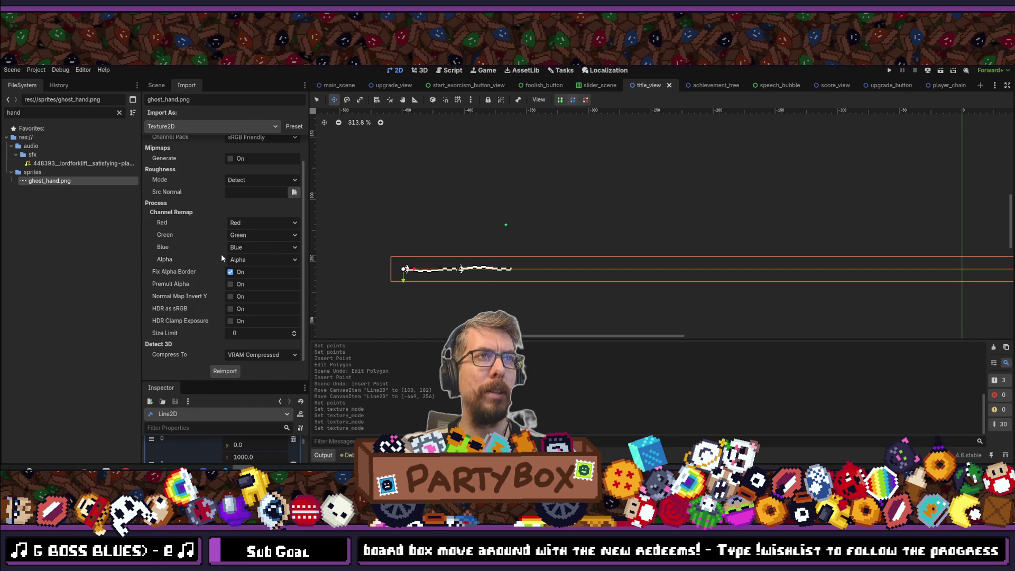
scroll(221, 253, "up", 1)
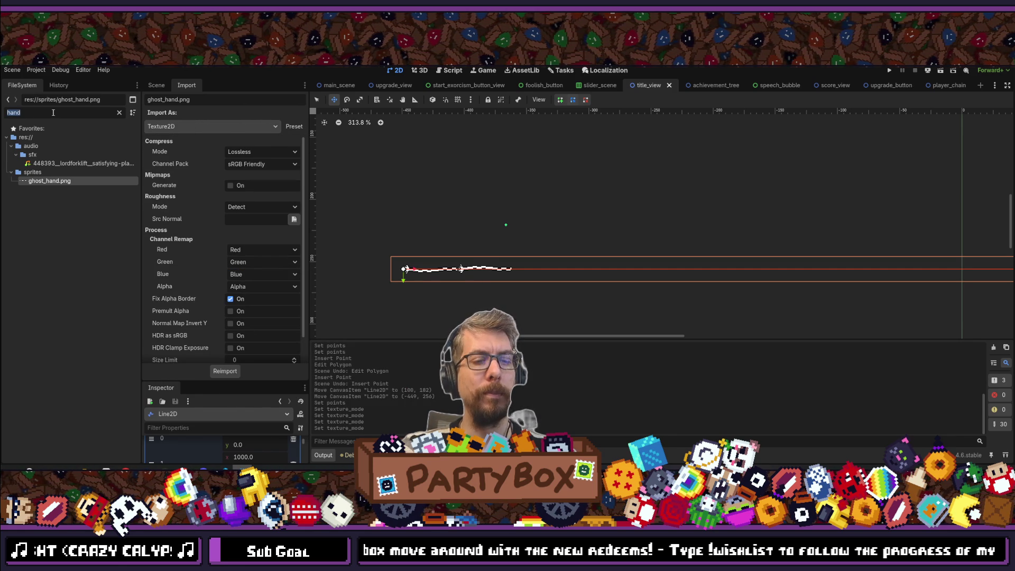
- Filter the FileSystem for 'chain' and view chain_texture.png's import settings
type("chain")
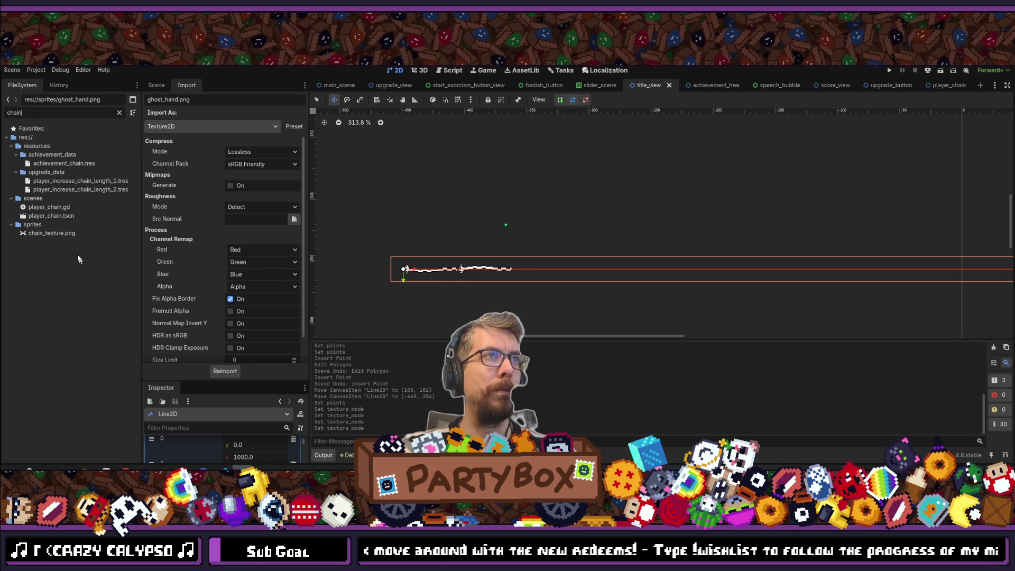
left_click(56, 233)
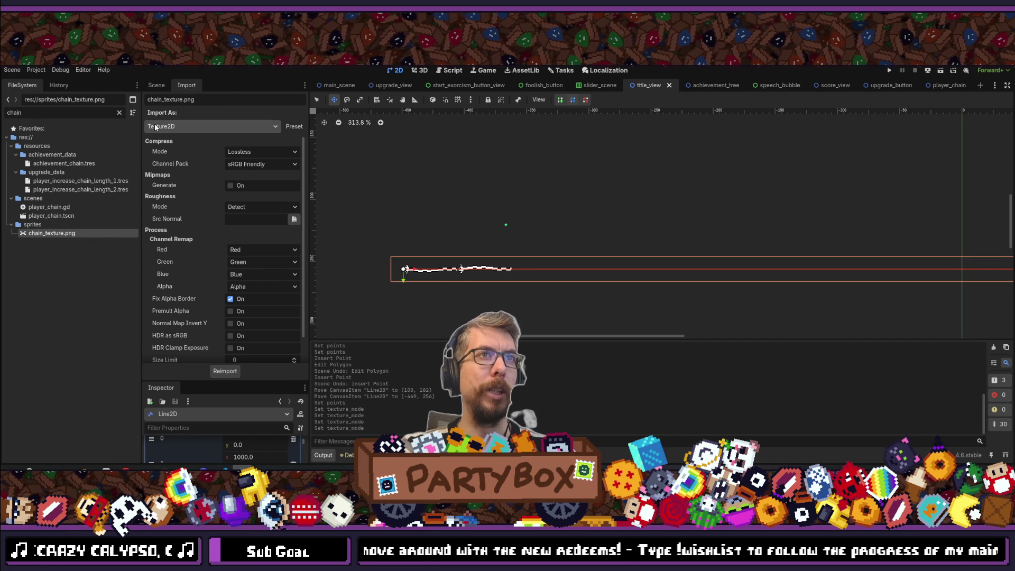
scroll(196, 207, "down", 1)
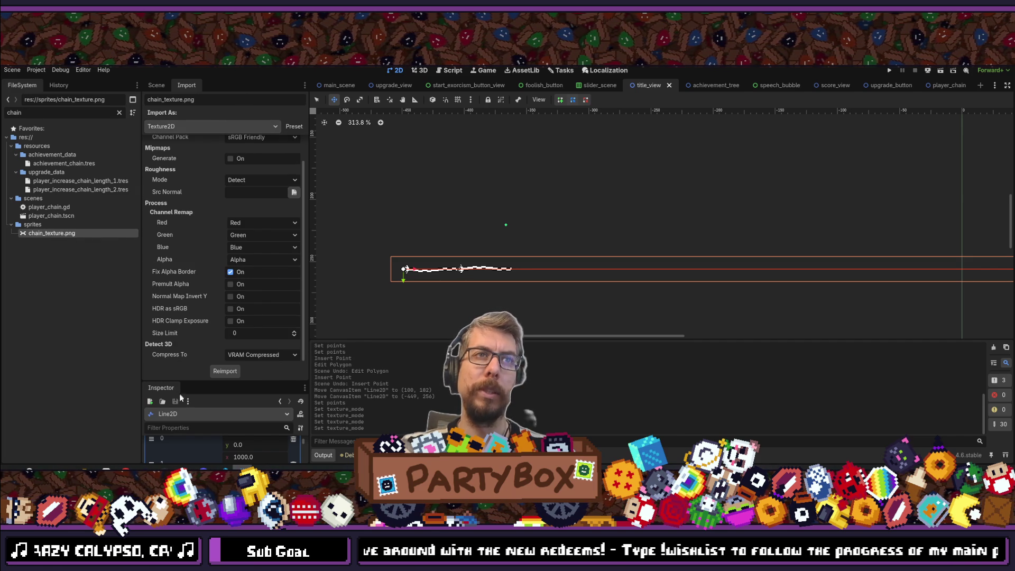
- In player_chain, inspect ChainLine2D's properties filtered to the texture Repeat setting
left_click(949, 85)
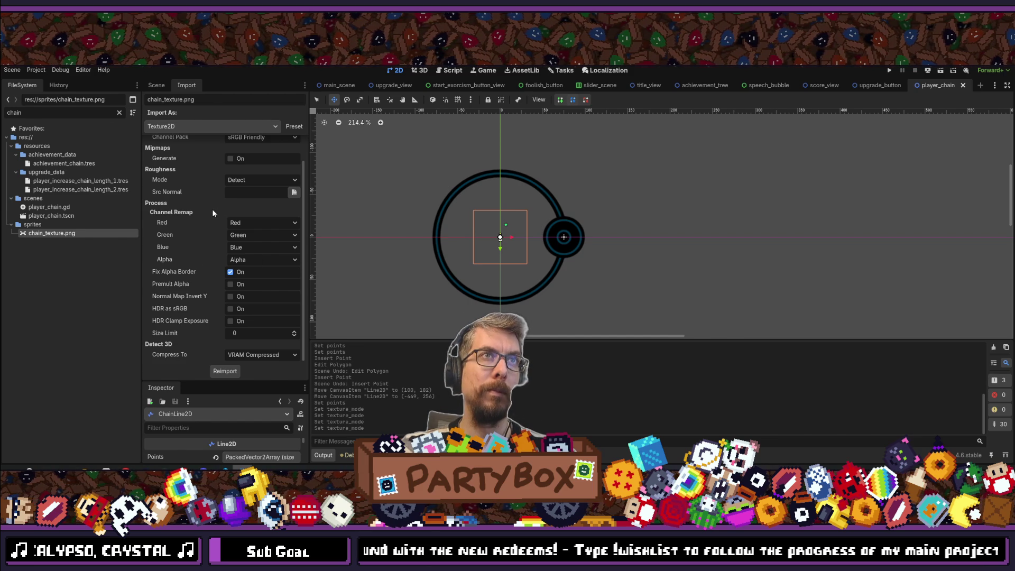
left_click(157, 86)
left_click(176, 159)
left_click(180, 150)
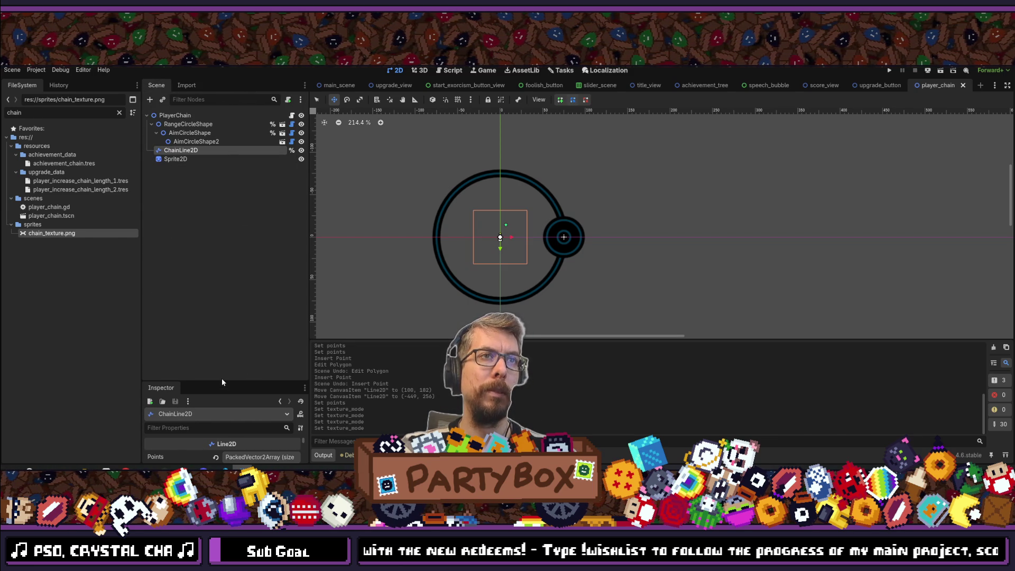
left_click_drag(221, 379, 245, 159)
scroll(269, 310, "down", 4)
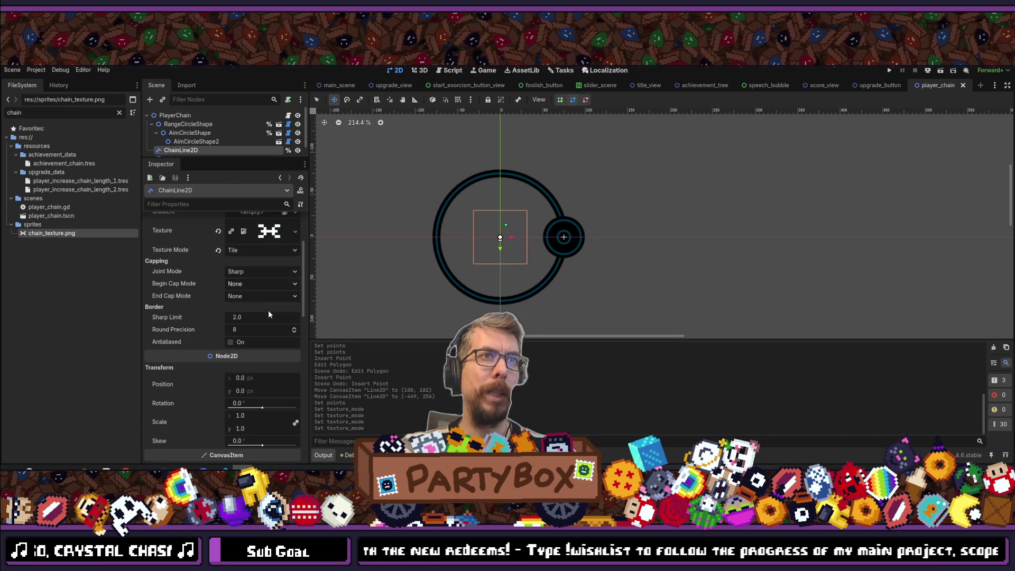
scroll(269, 314, "down", 5)
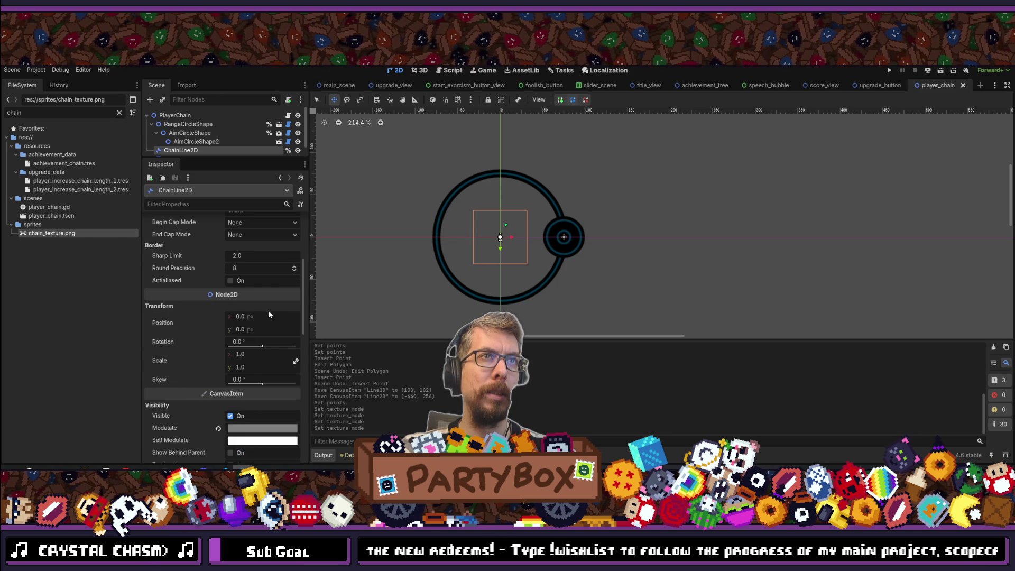
left_click(156, 203)
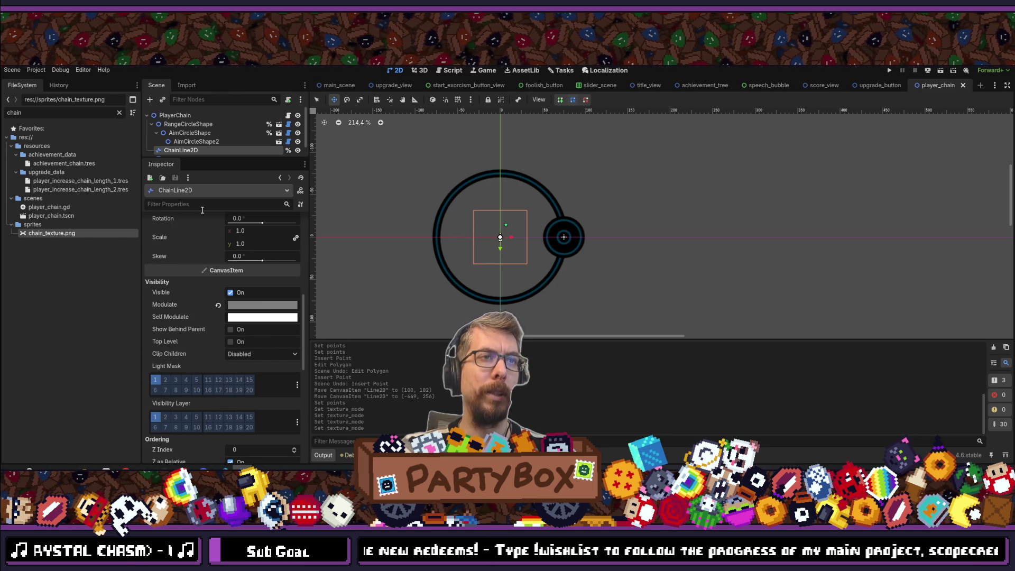
type("repeas")
key("BackSpace")
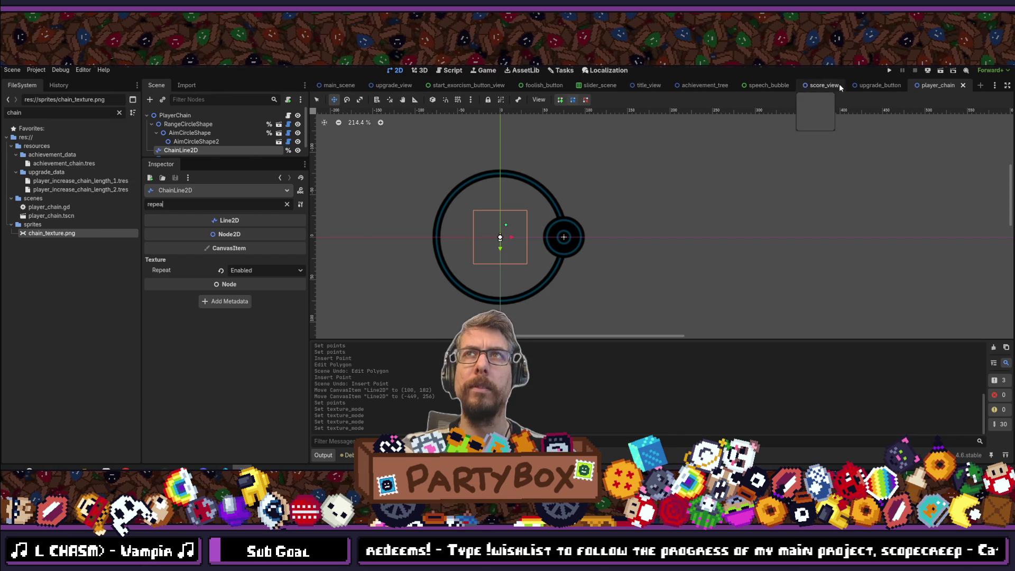
- Back in title_view, set the Line2D's Texture Repeat to Enabled and clear the property filter
left_click(639, 85)
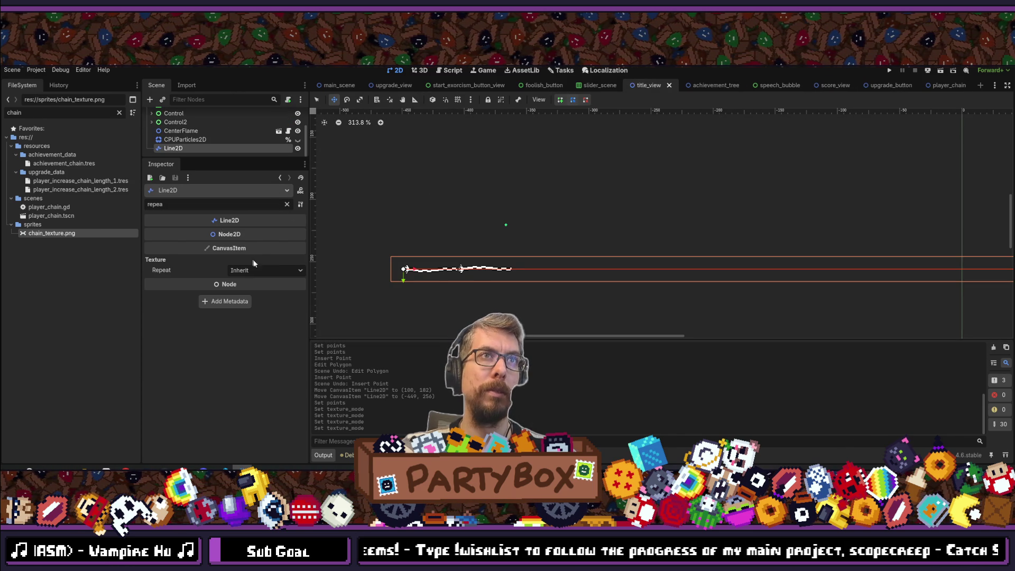
left_click(264, 271)
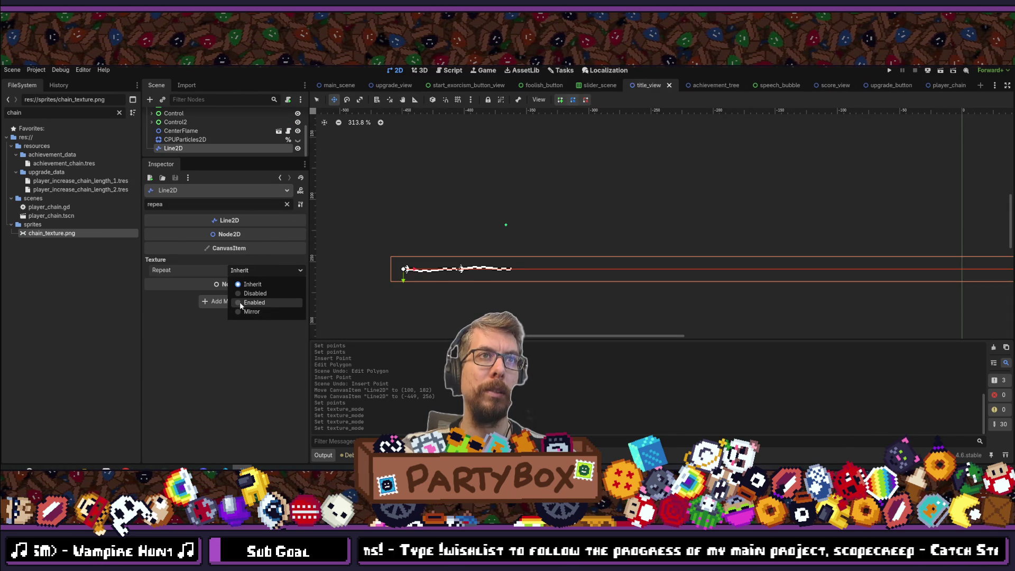
left_click(253, 302)
scroll(573, 282, "down", 2)
scroll(573, 282, "down", 10)
scroll(557, 258, "down", 1)
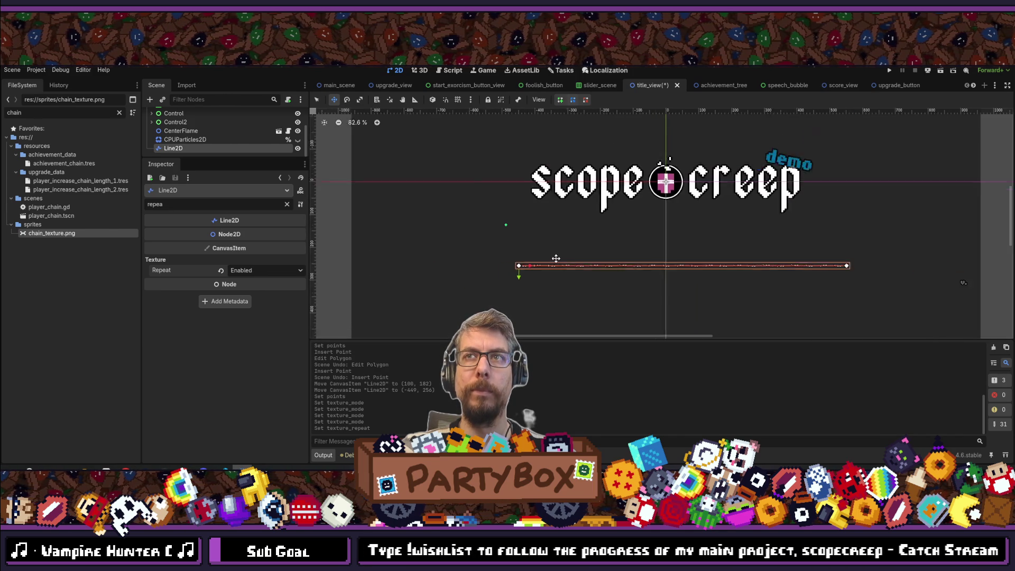
scroll(655, 256, "up", 1)
scroll(415, 256, "up", 2)
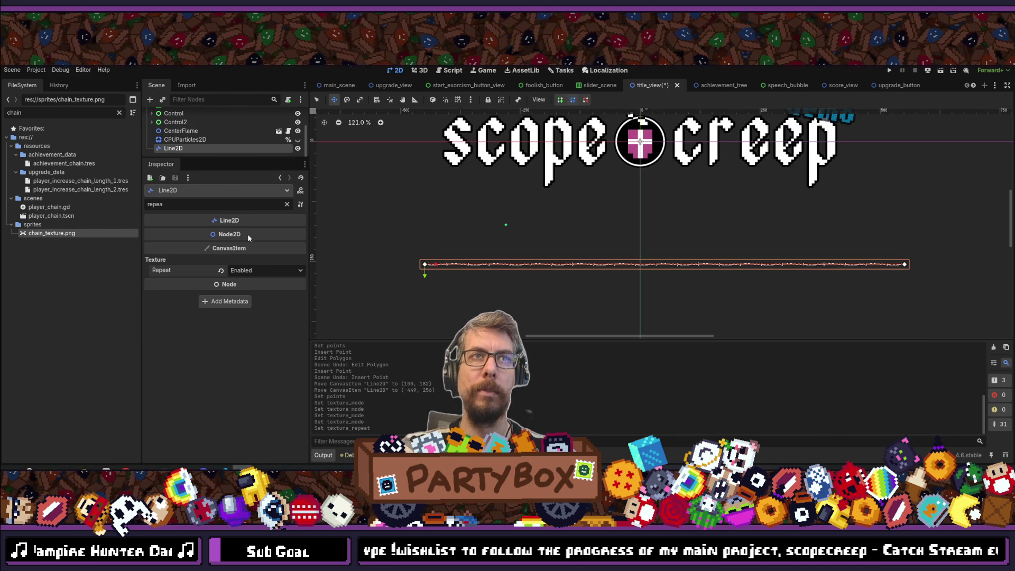
left_click(287, 204)
- Set the Line2D Width to 50, then to 100
left_click(261, 337)
type("50")
key("Return")
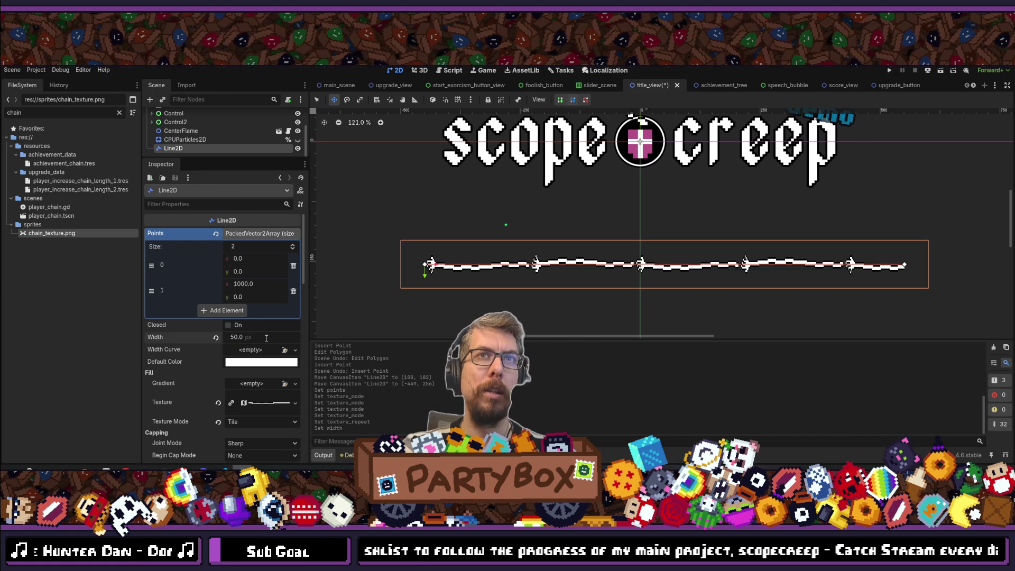
scroll(521, 251, "down", 3)
scroll(584, 262, "up", 6)
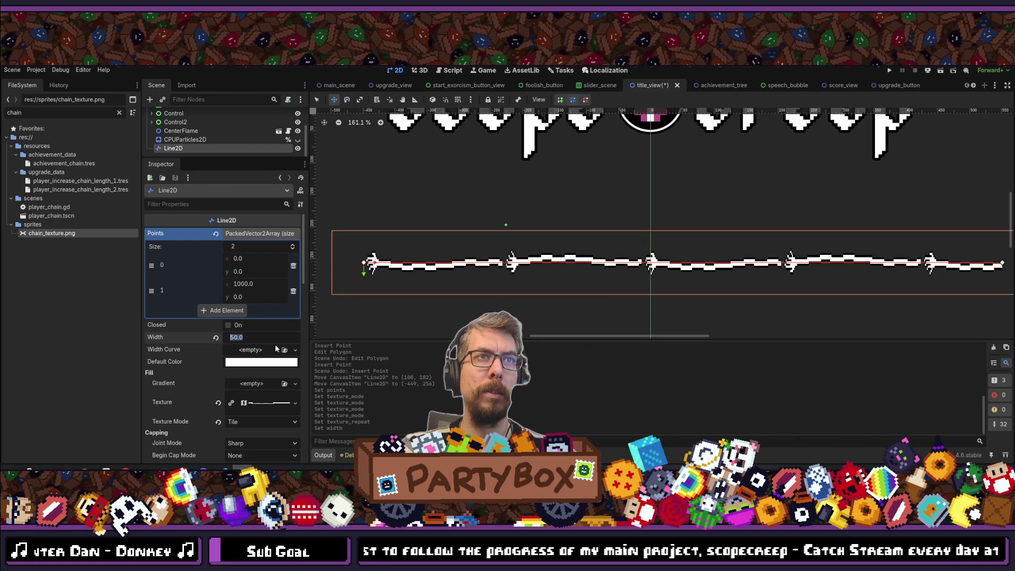
type("100")
key("Return")
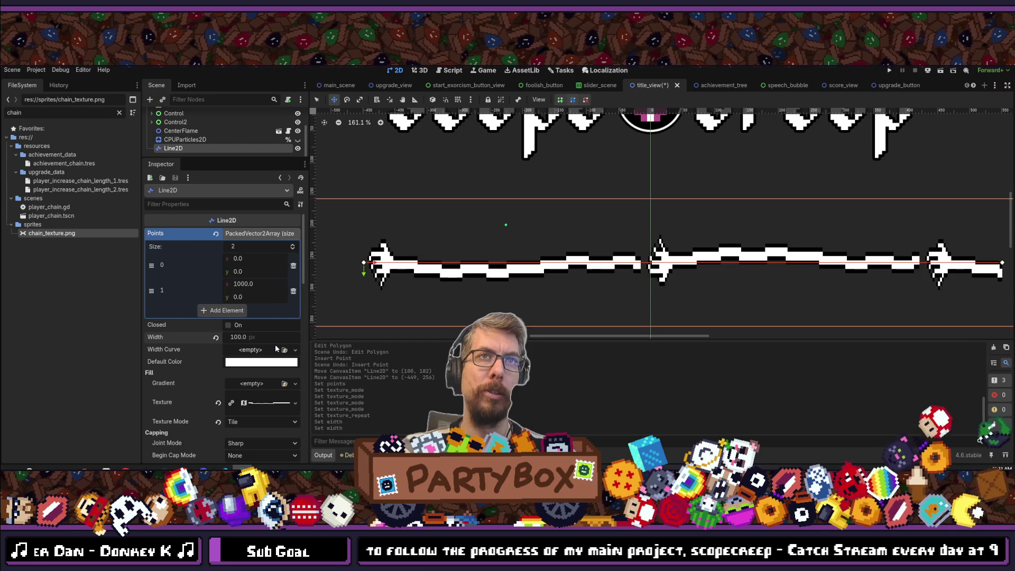
scroll(635, 225, "down", 2)
scroll(634, 224, "down", 2)
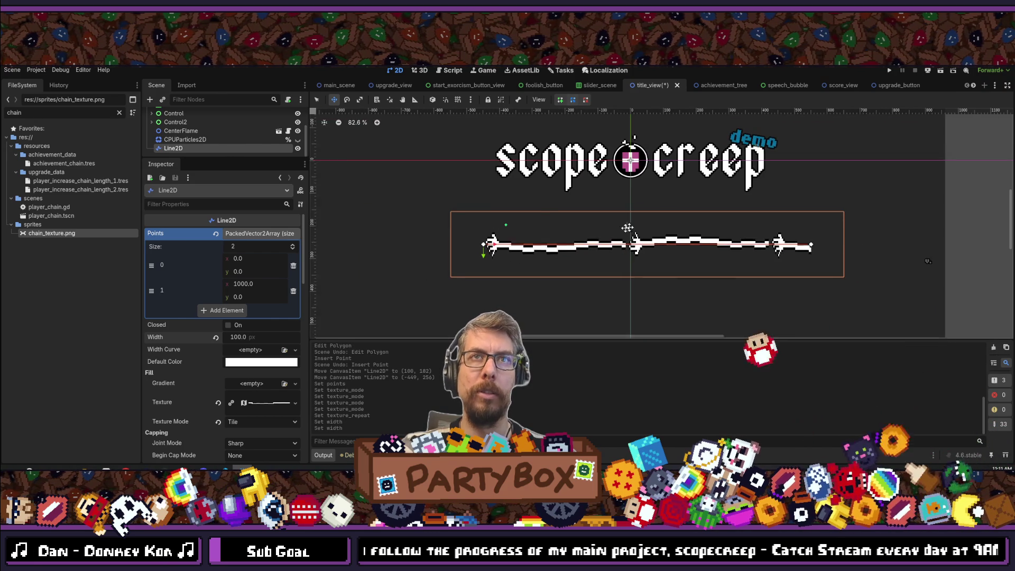
scroll(630, 265, "up", 2)
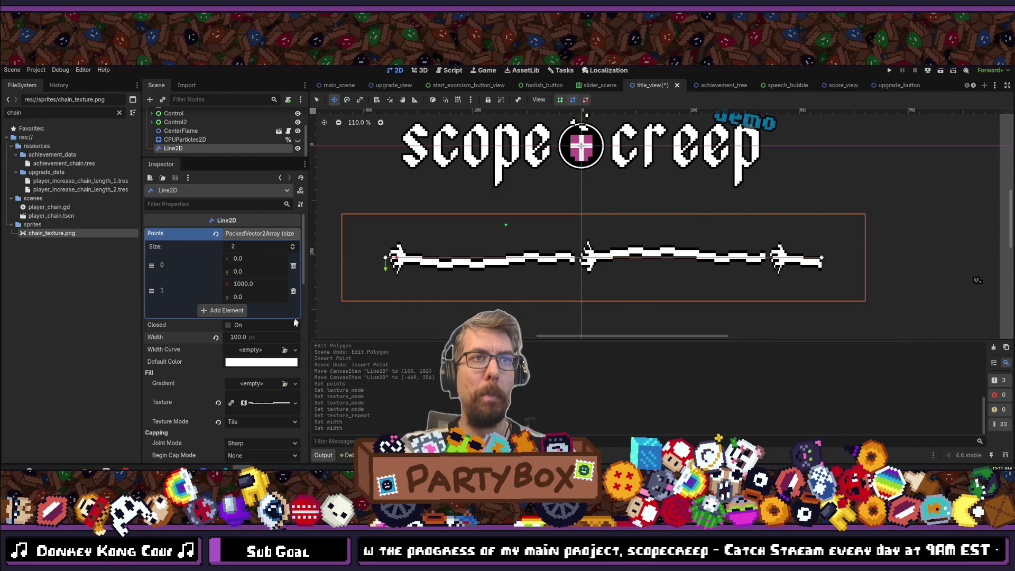
- Try Texture Mode None and Stretch, then settle back on Tile
left_click(254, 423)
left_click(249, 433)
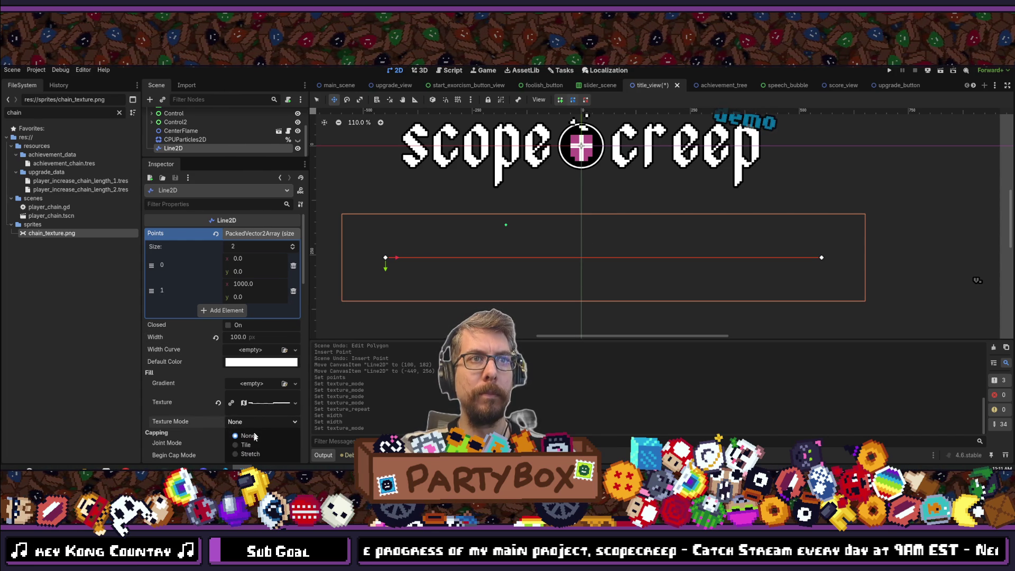
left_click(248, 455)
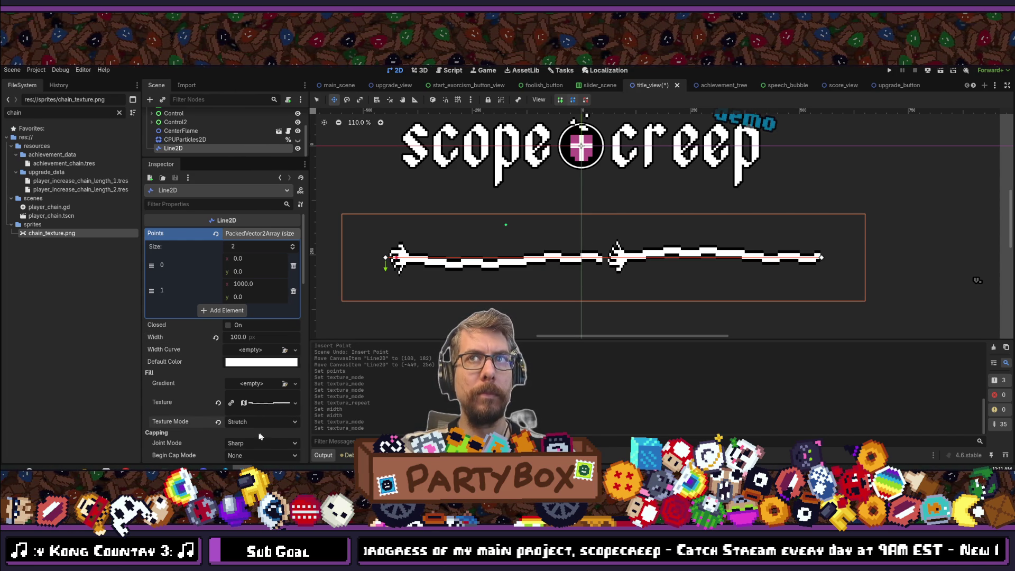
left_click(248, 444)
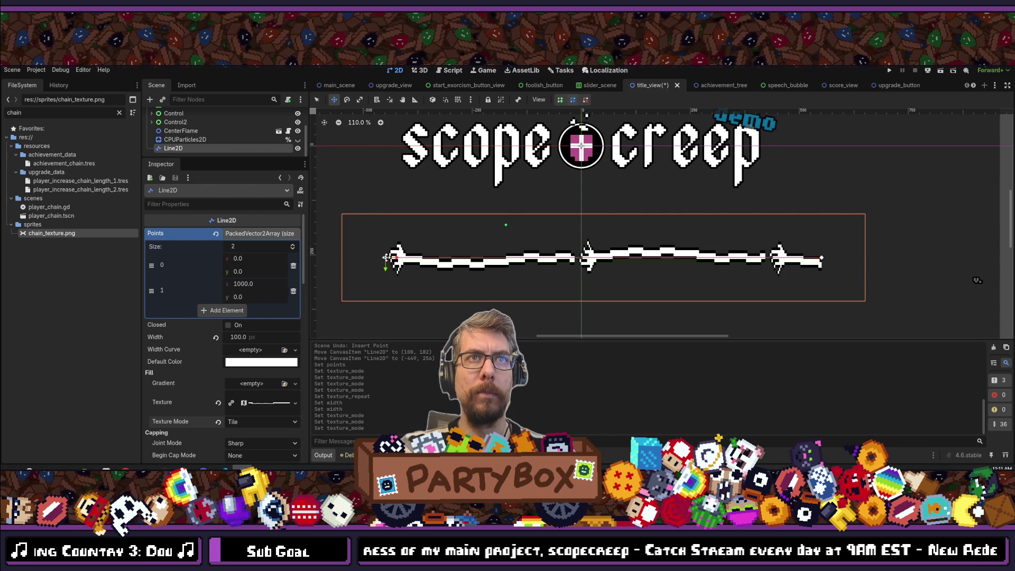
scroll(386, 258, "down", 2)
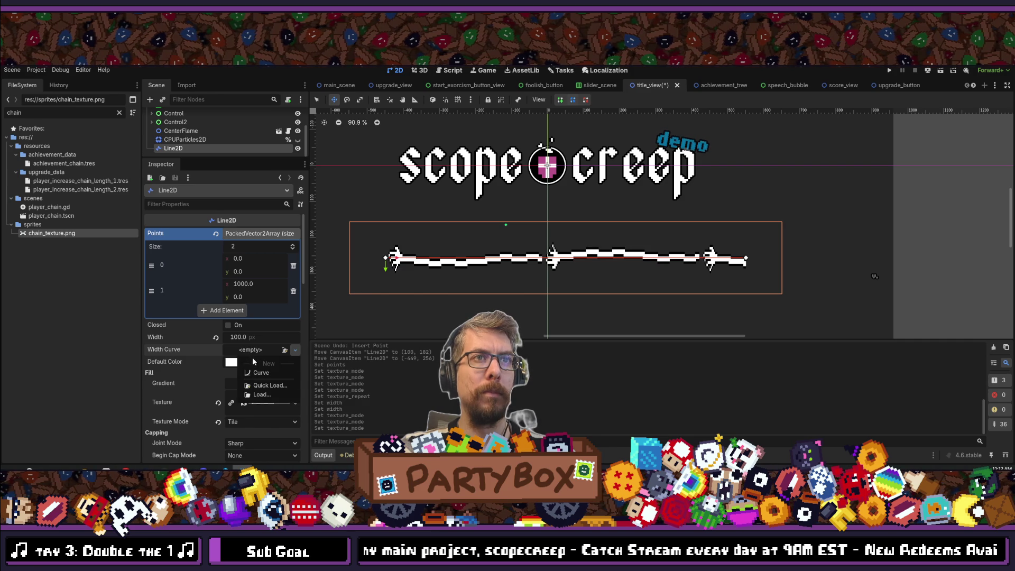
- Set the Line2D Default Color to hex ff0000
scroll(201, 376, "down", 3)
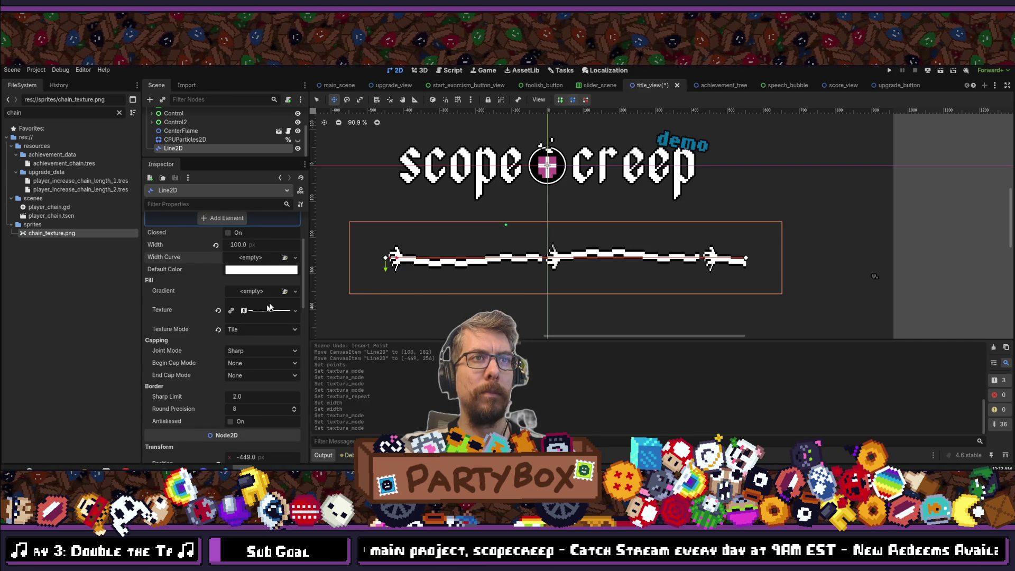
left_click(259, 269)
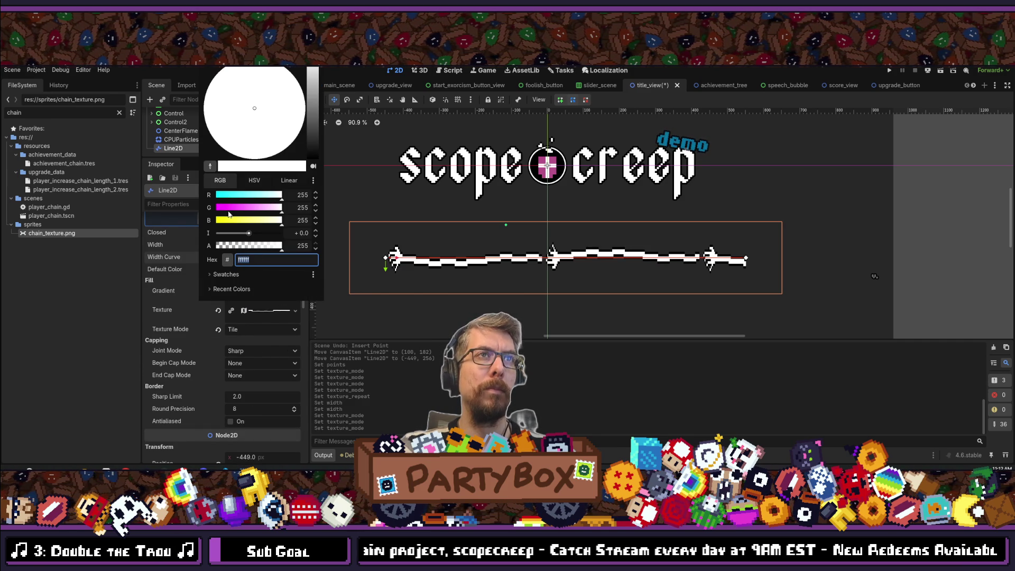
type("ff0000")
left_click(505, 272)
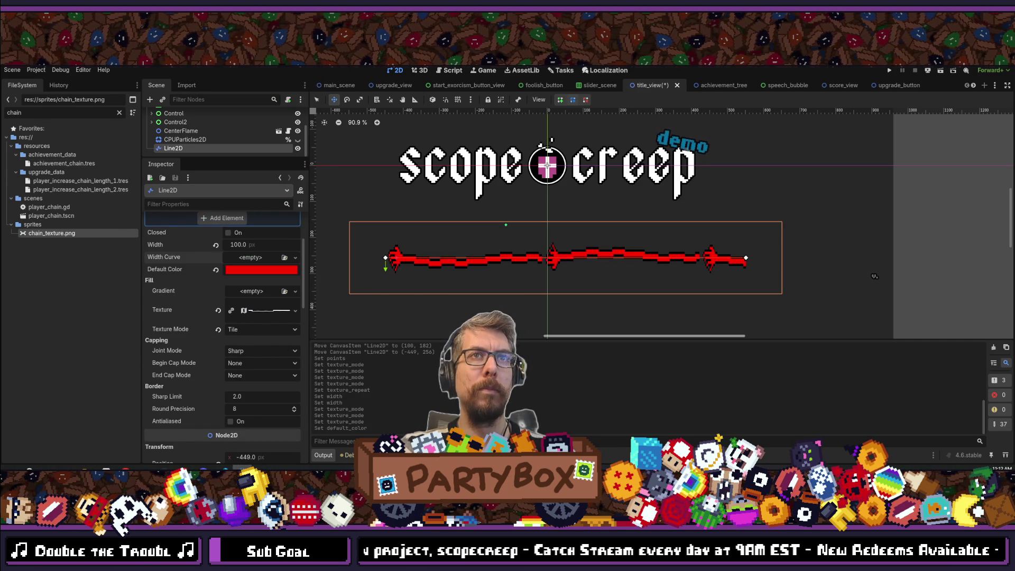
scroll(504, 273, "down", 4)
scroll(518, 271, "up", 3)
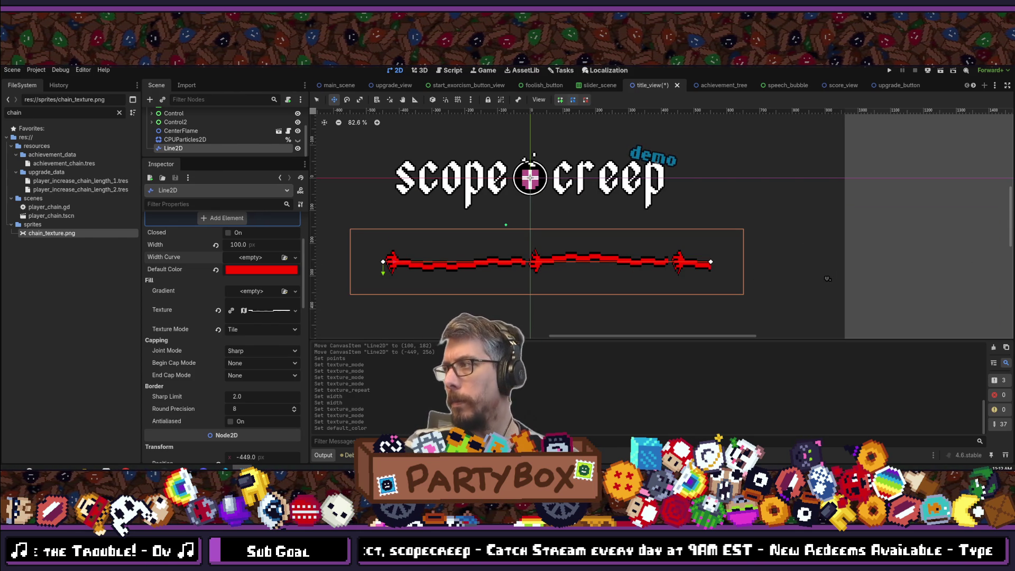
scroll(238, 276, "down", 1)
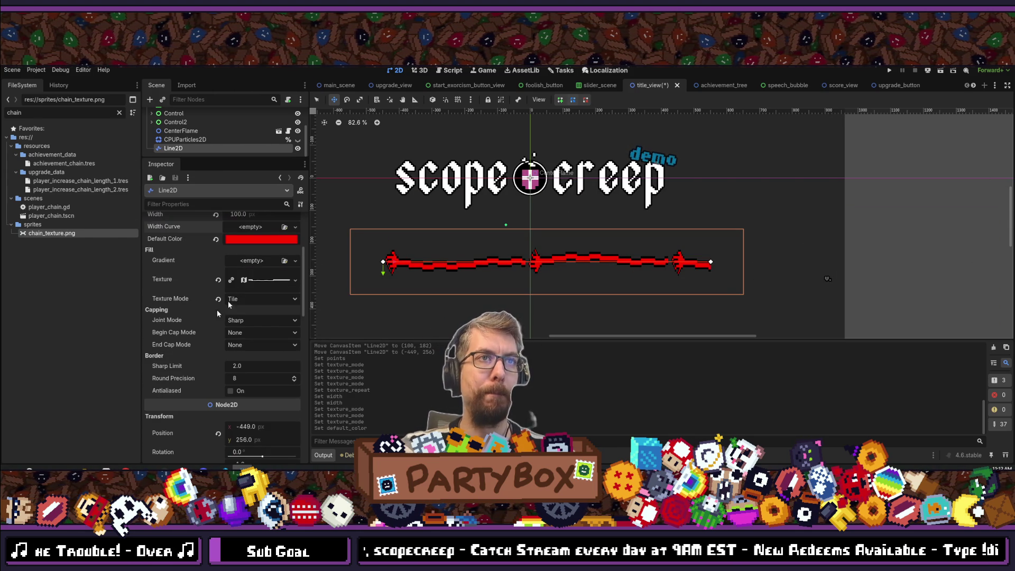
- Try Bevel joints, then return the Joint Mode to Sharp
left_click(250, 321)
left_click(249, 341)
left_click(247, 334)
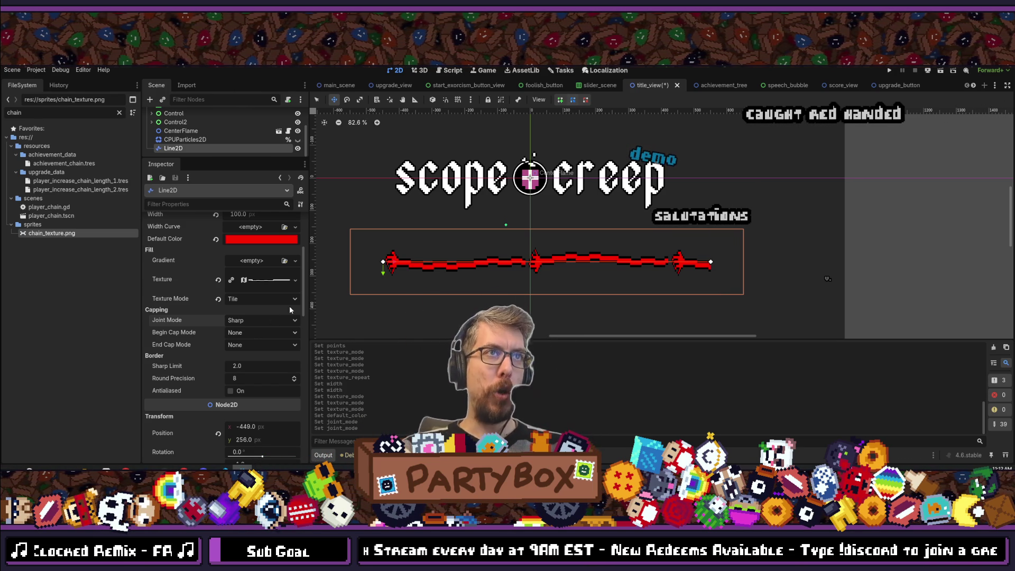
left_click(267, 279)
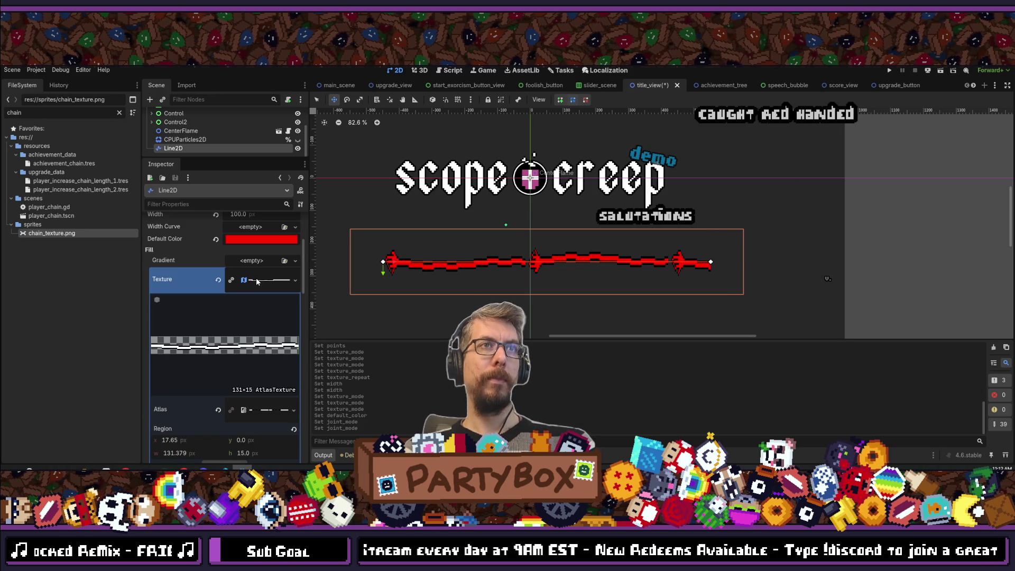
- Open the texture's region editor and set Snap Mode to Pixel Snap
scroll(269, 334, "down", 3)
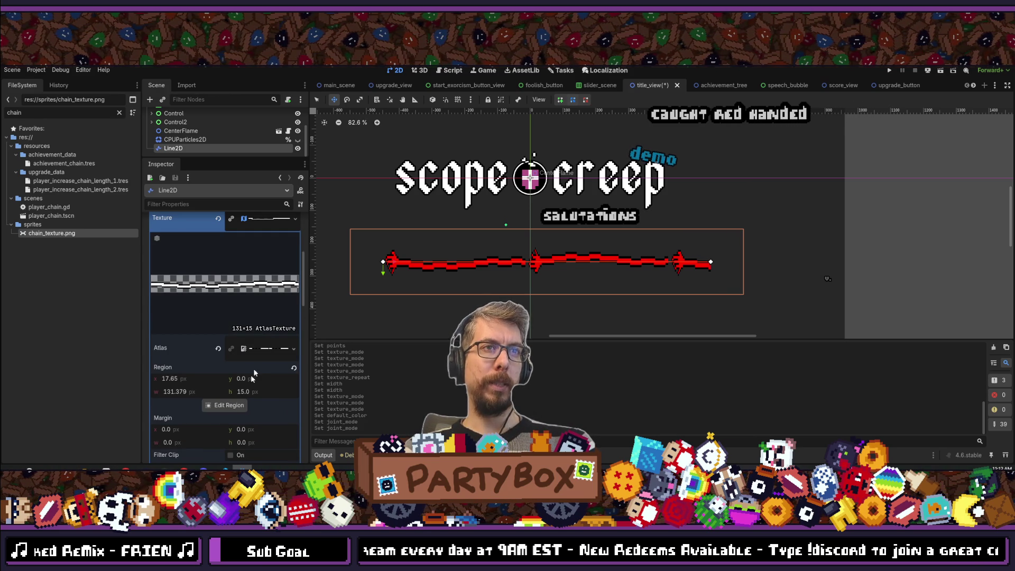
left_click(221, 406)
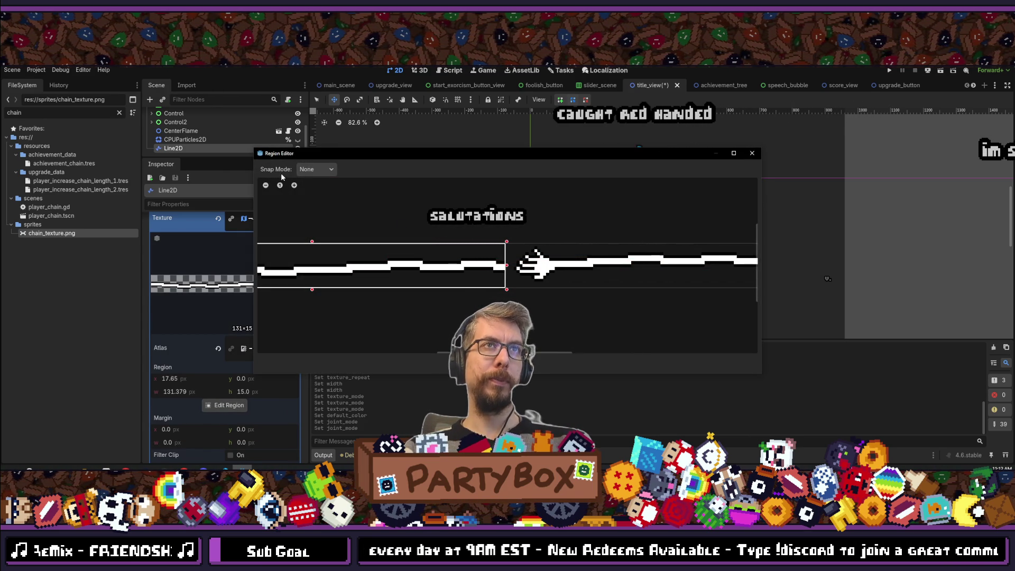
left_click(316, 169)
left_click(313, 189)
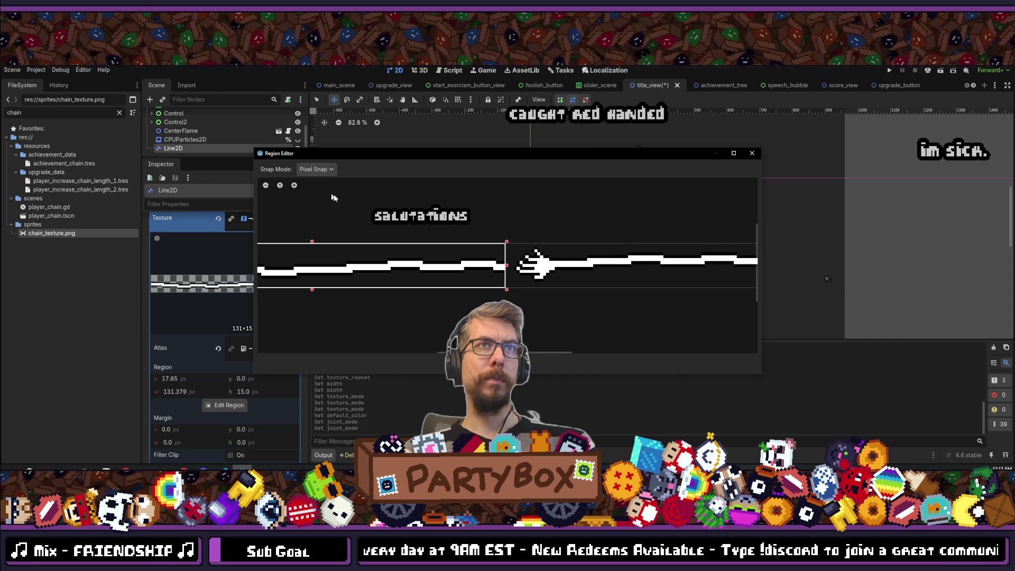
- Drag the region edges to x 17, y 5, width 132, height 7
scroll(504, 277, "up", 1)
scroll(504, 277, "up", 5)
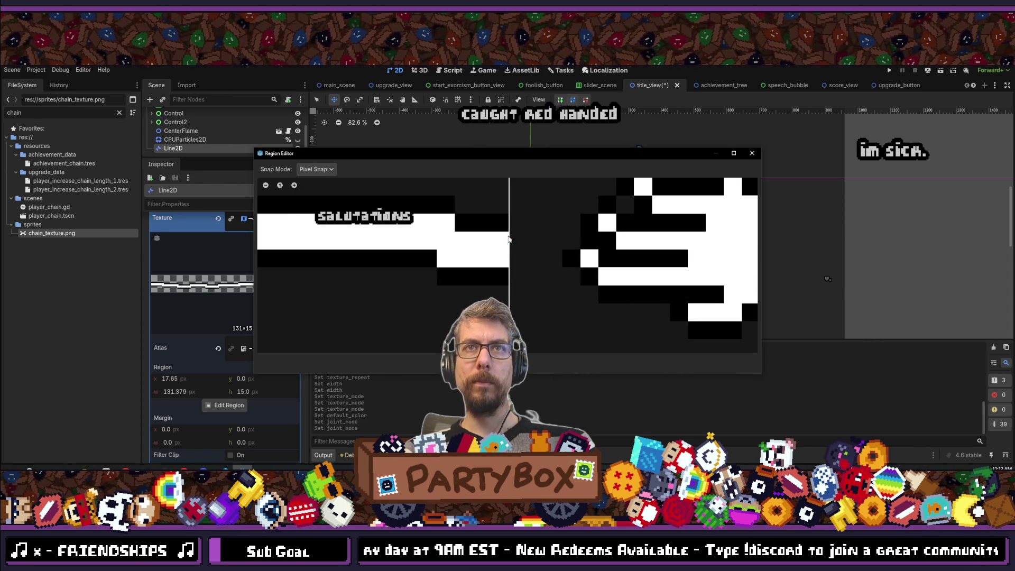
left_click_drag(511, 241, 513, 242)
scroll(472, 242, "down", 4)
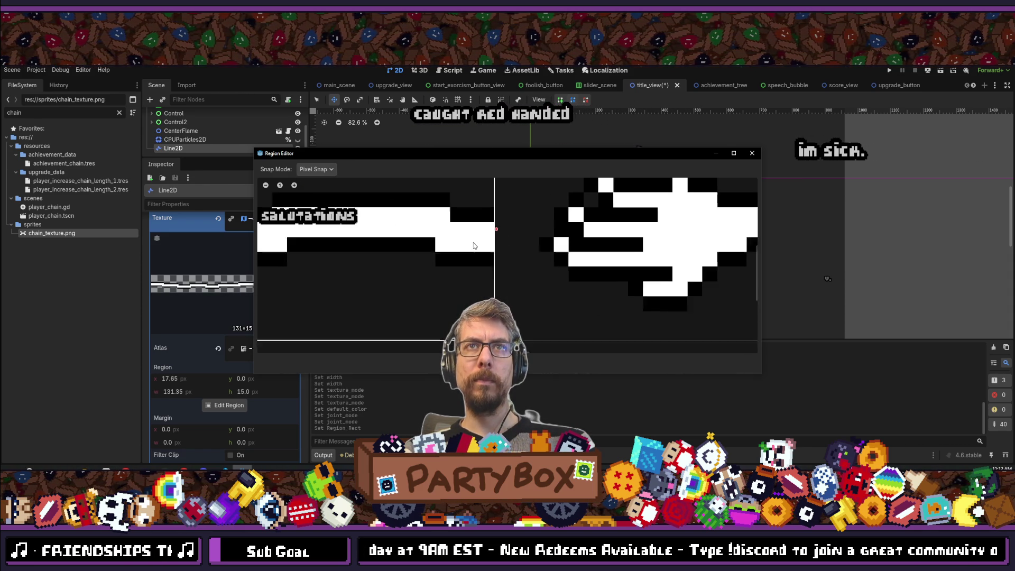
scroll(364, 250, "down", 3)
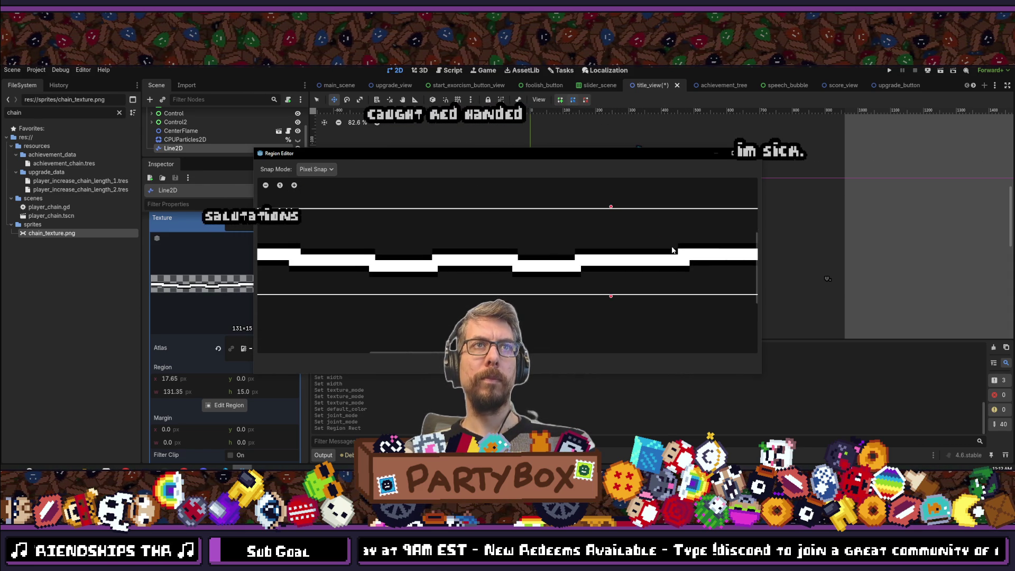
scroll(363, 250, "up", 5)
left_click_drag(508, 256, 500, 257)
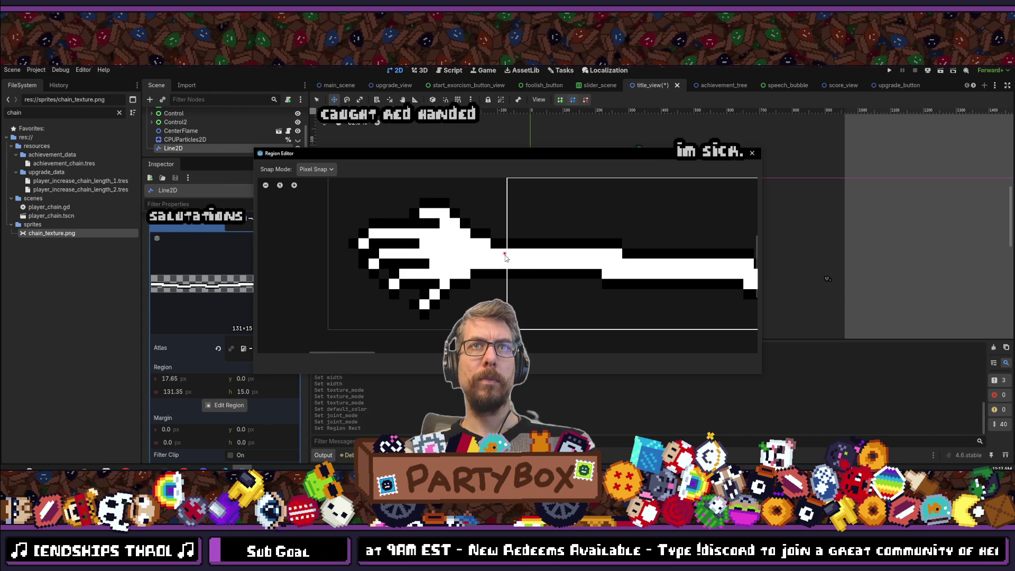
scroll(585, 241, "down", 2)
scroll(586, 241, "up", 5)
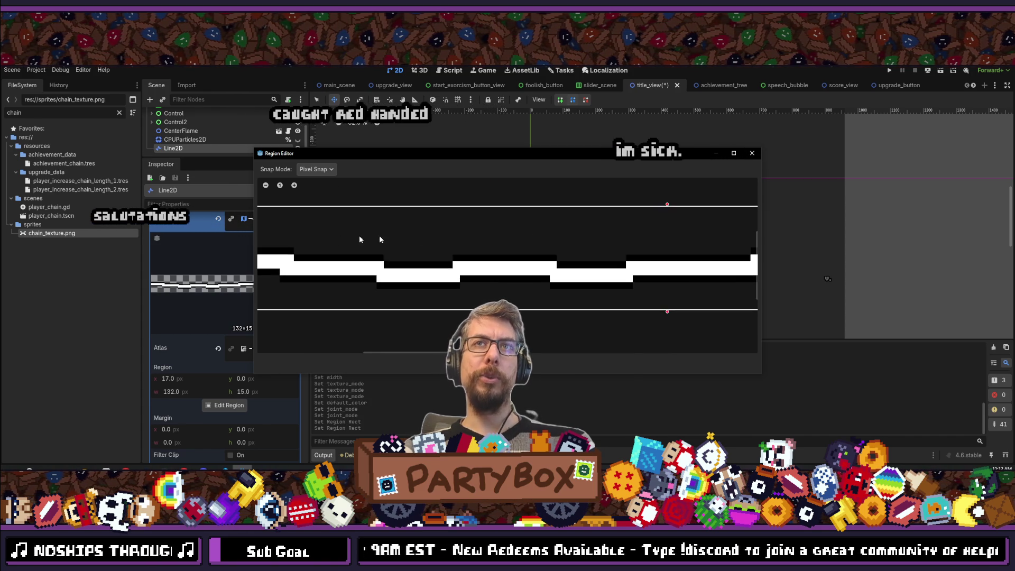
scroll(570, 227, "down", 3)
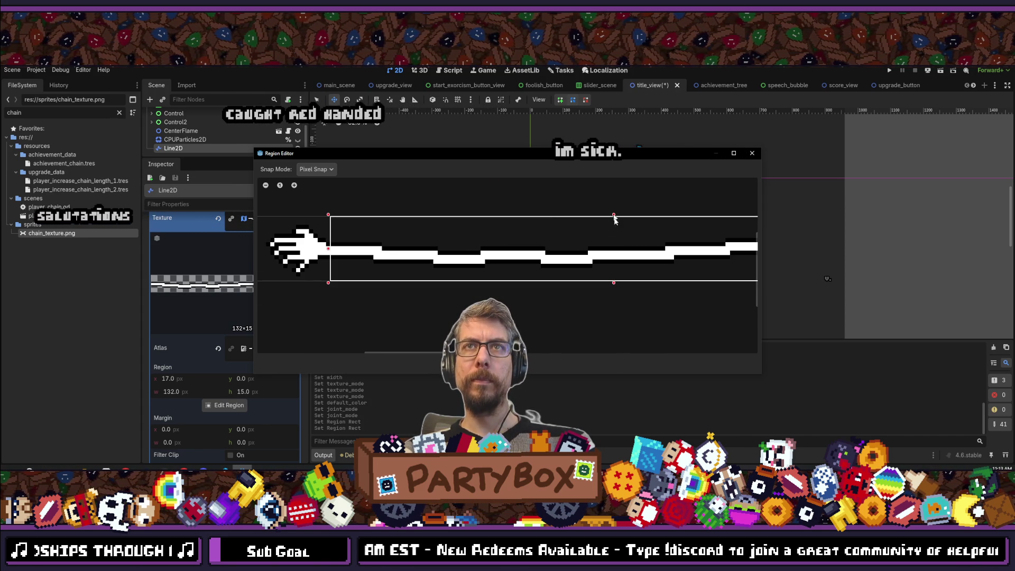
left_click_drag(613, 216, 616, 243)
scroll(581, 254, "down", 2)
scroll(508, 275, "up", 2)
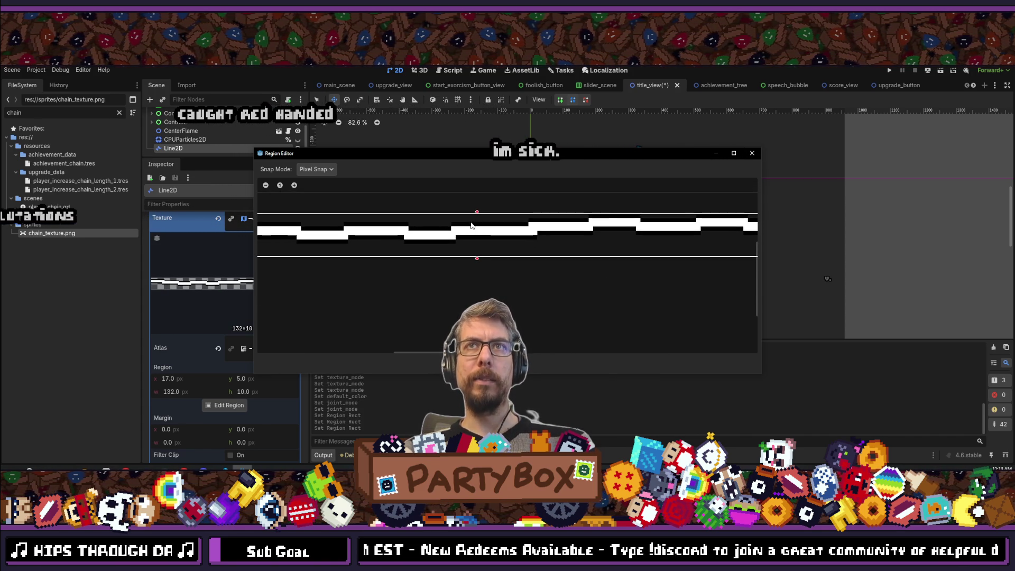
mouse_move(477, 258)
left_mouse_down()
mouse_move(477, 234)
mouse_move(478, 246)
left_mouse_up()
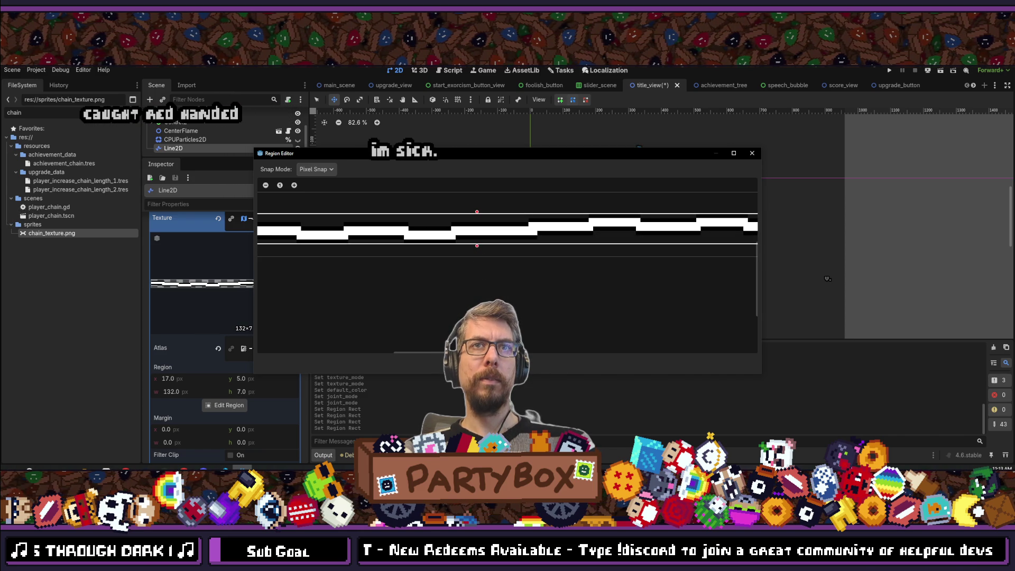
key("Escape")
- Expand and collapse the texture sub-settings to check the 132×7 preview
left_click(270, 227)
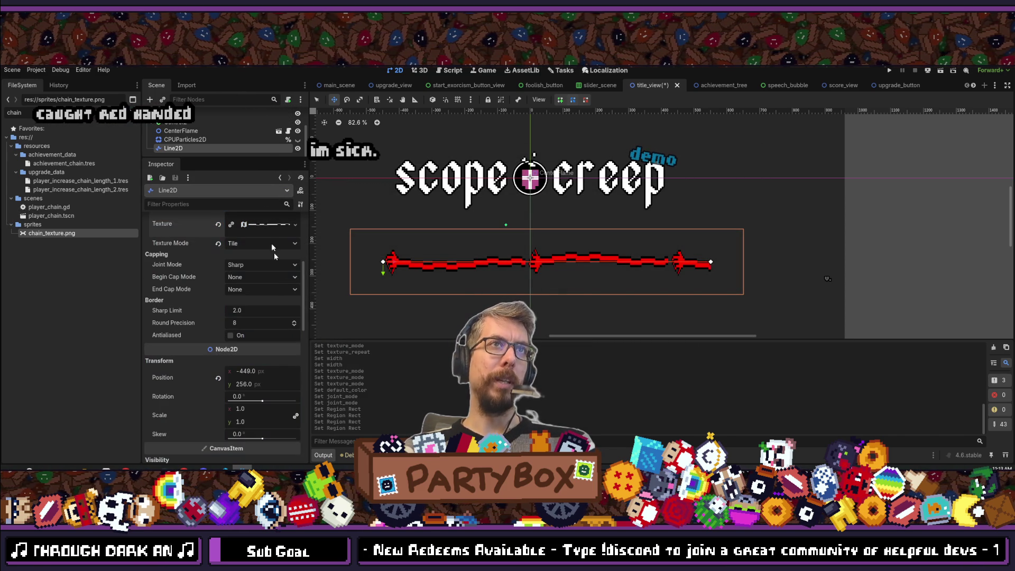
scroll(249, 286, "up", 5)
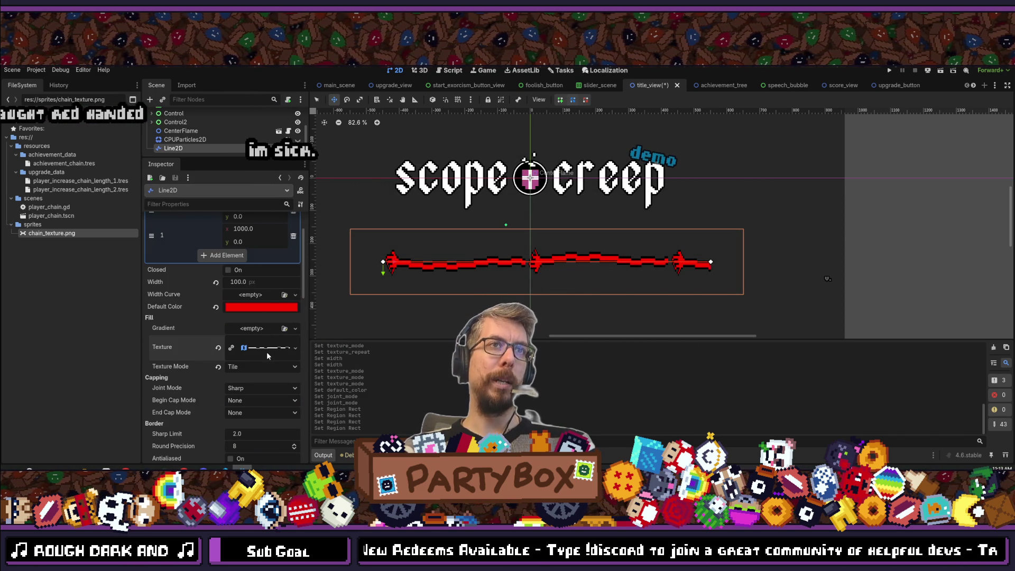
left_click(252, 349)
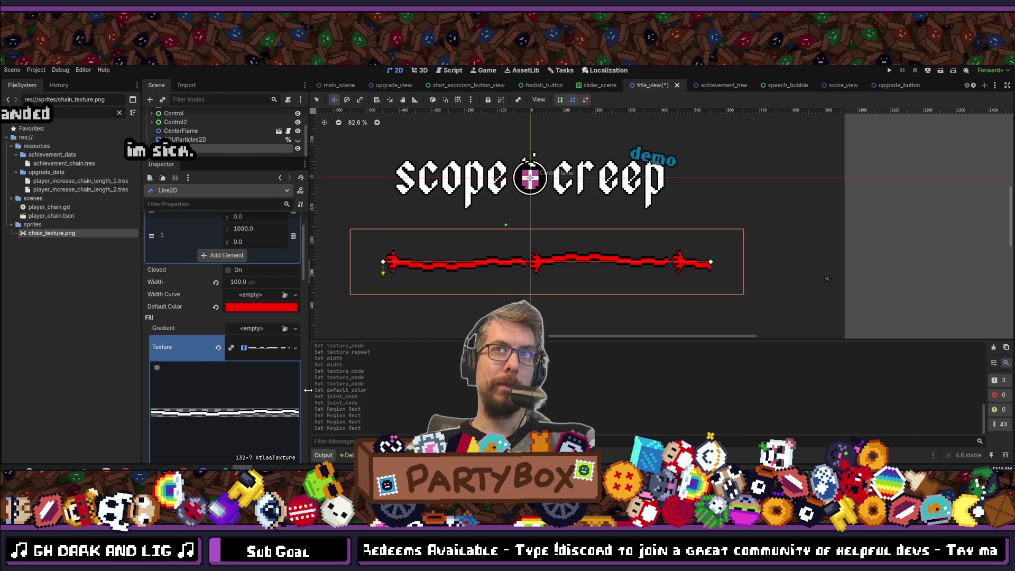
left_click(268, 352)
left_click(268, 353)
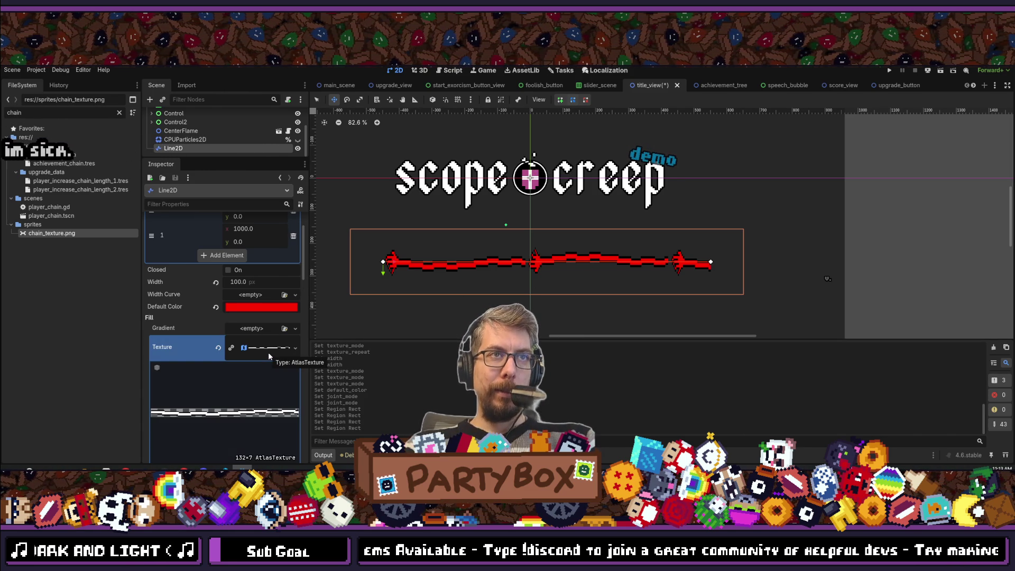
left_click(270, 349)
- In Aseprite, open ghost_hand.aseprite through File > Open
left_click(270, 349)
left_click(116, 468)
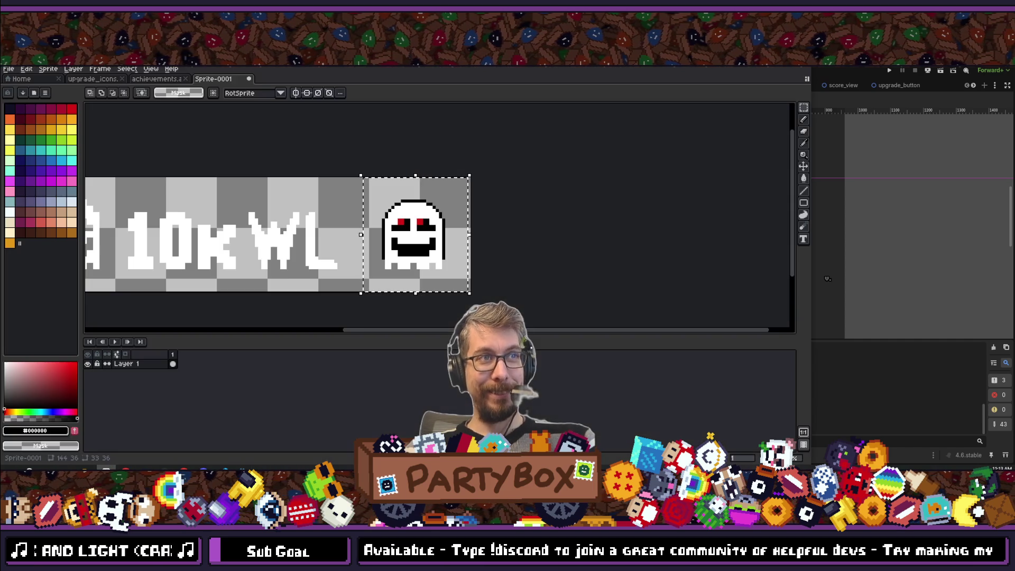
left_click(12, 71)
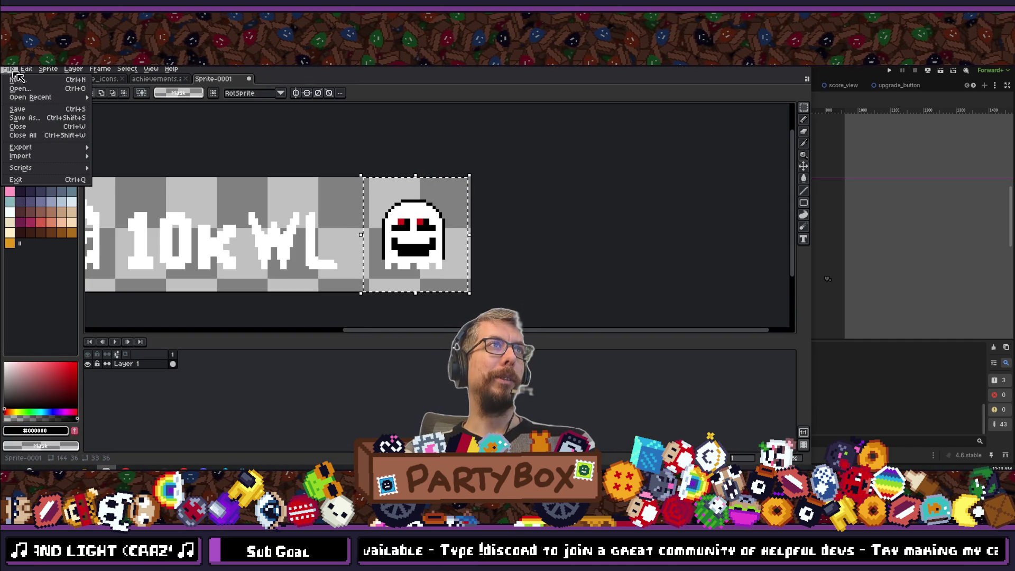
left_click(41, 89)
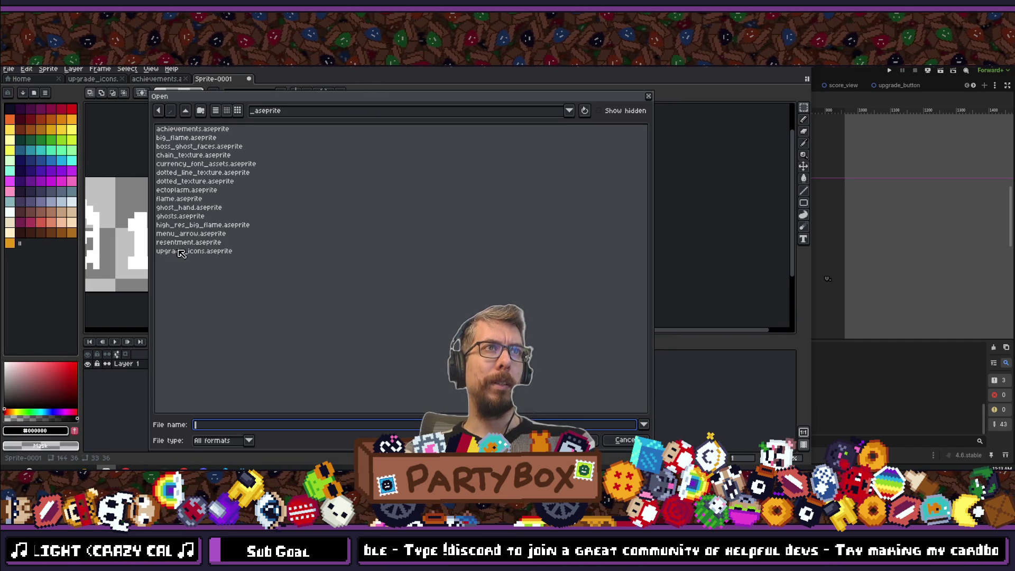
double_click(181, 208)
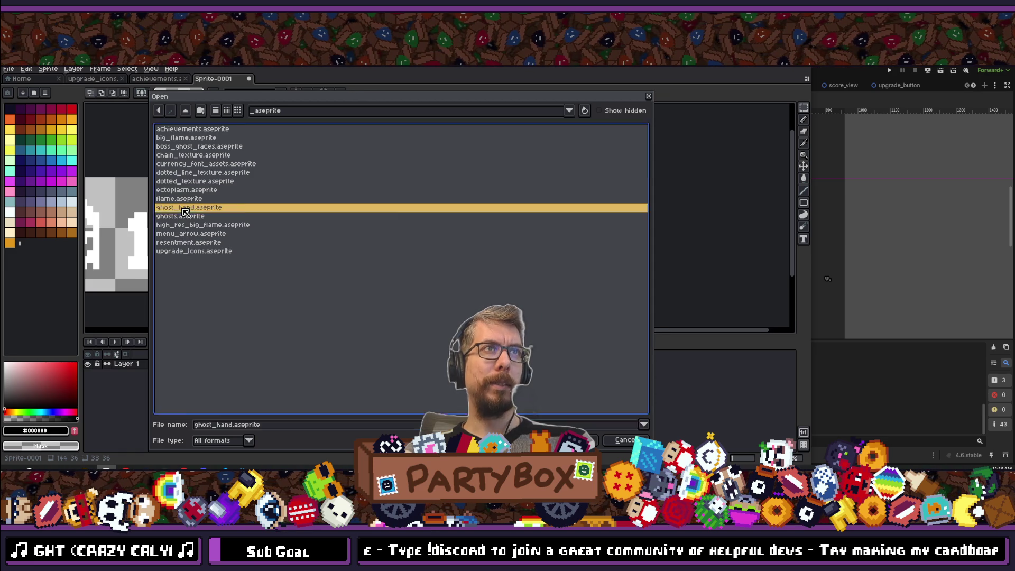
- Zoom and pan to bring the hand and its long wrist strip into view
scroll(388, 205, "up", 5)
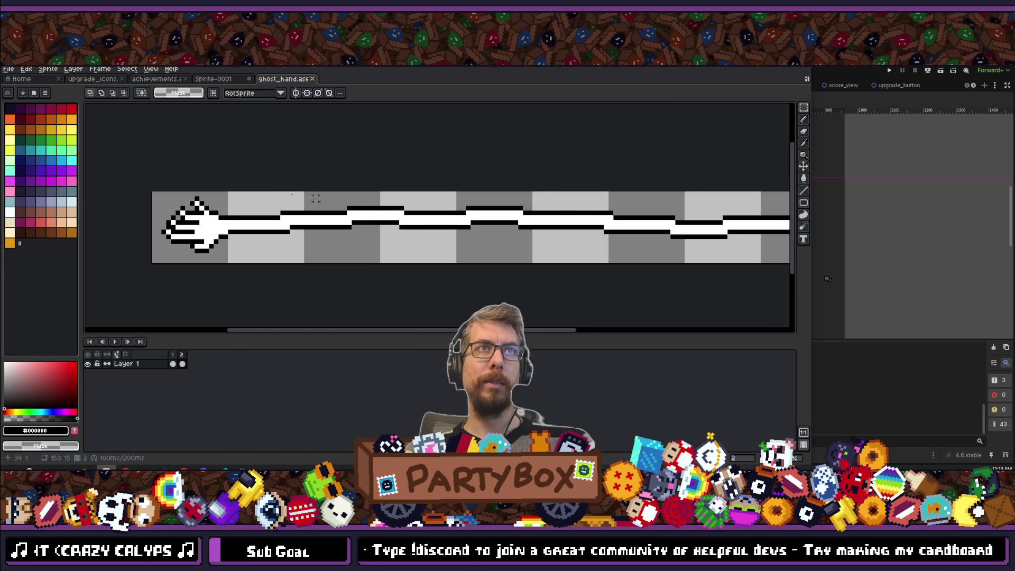
scroll(487, 260, "down", 3)
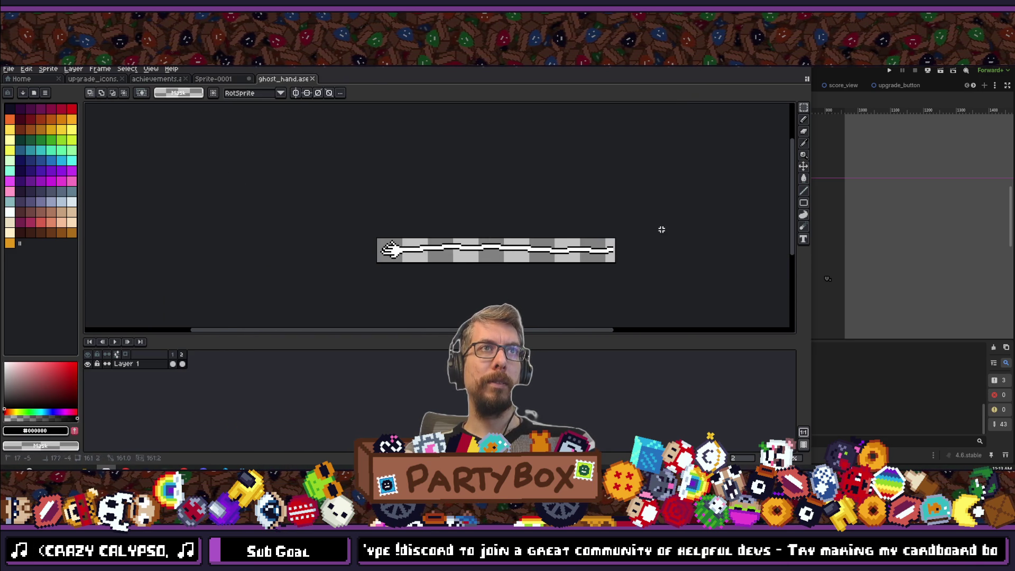
scroll(623, 277, "up", 2)
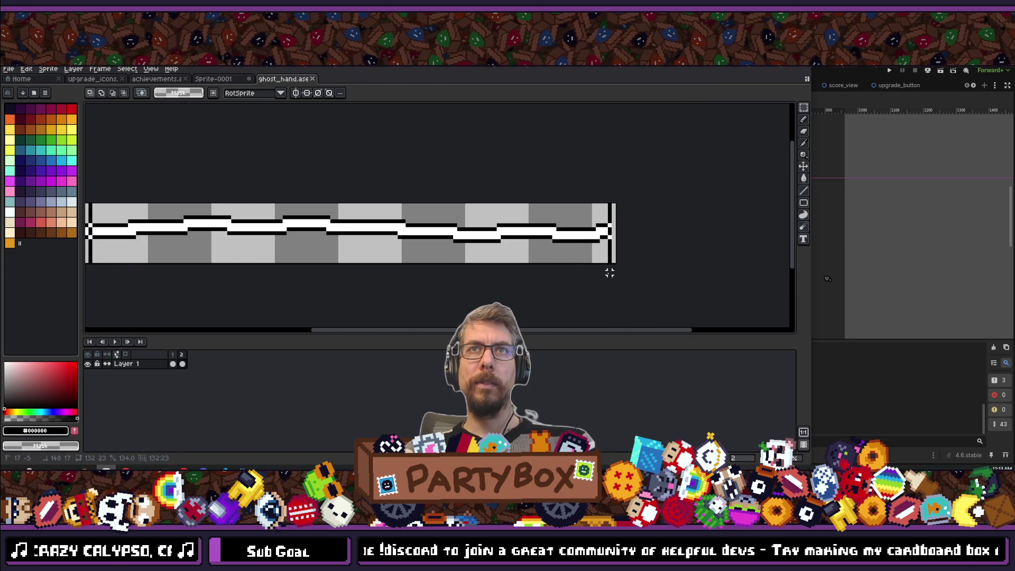
scroll(135, 228, "down", 2)
left_click_drag(135, 228, 272, 227)
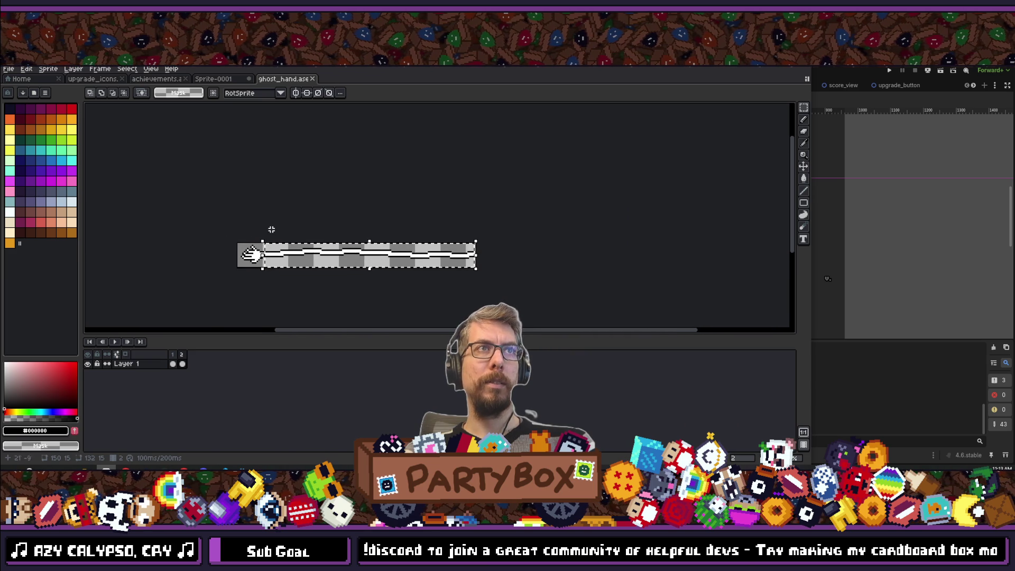
scroll(271, 231, "up", 3)
left_click(16, 71)
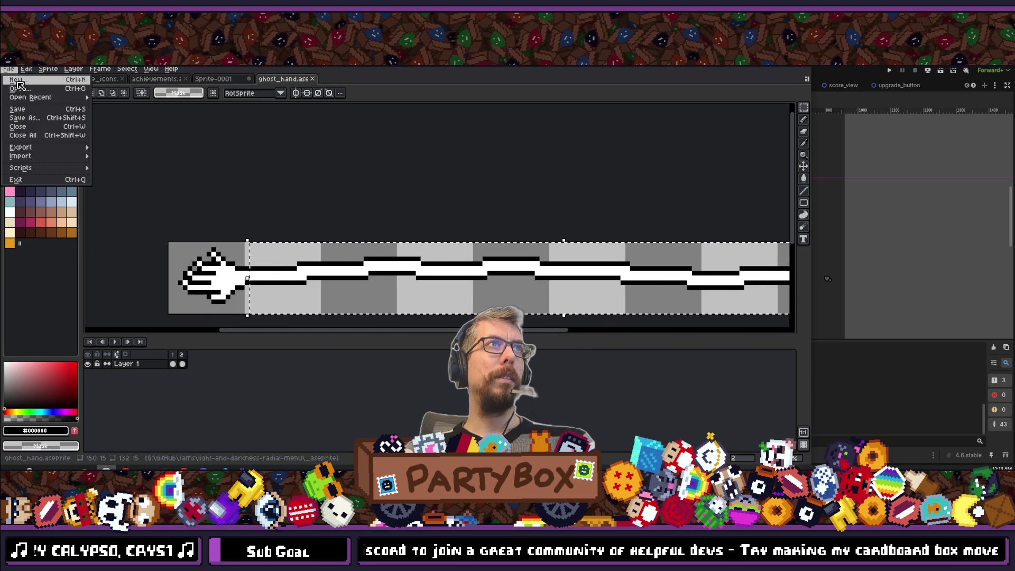
- Create a clipboard-sized 132×15 sprite and position the pasted wavy strip on it
left_click(20, 81)
left_click(376, 298)
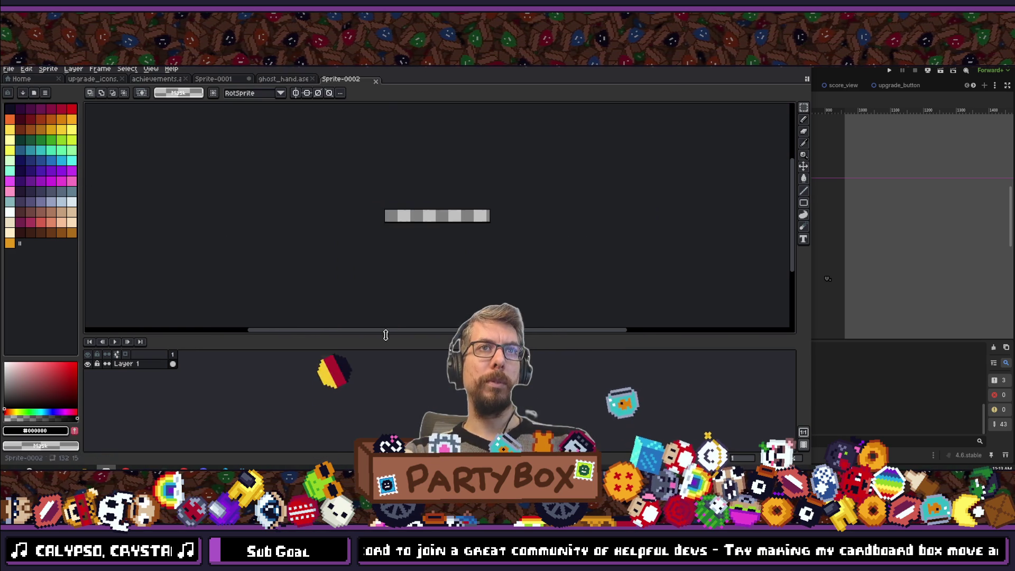
scroll(405, 198, "up", 3)
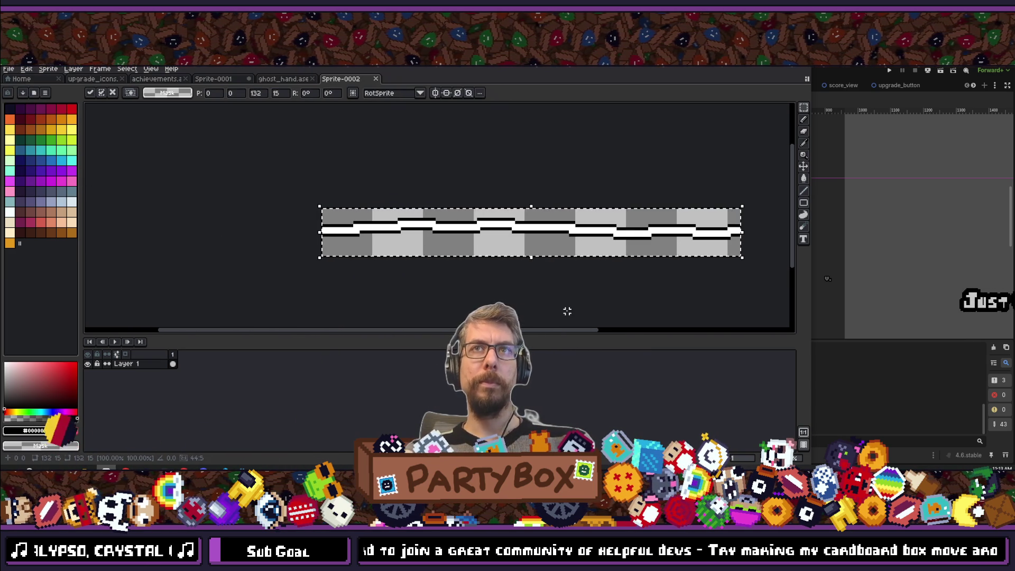
scroll(494, 263, "down", 2)
scroll(481, 254, "up", 2)
scroll(465, 243, "down", 5)
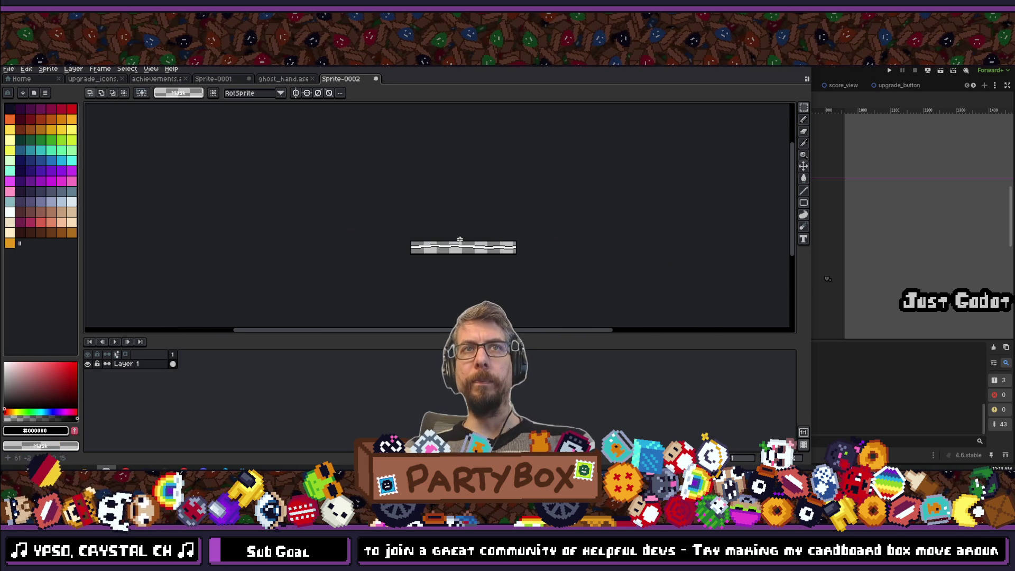
scroll(458, 237, "up", 5)
left_click_drag(457, 238, 422, 238)
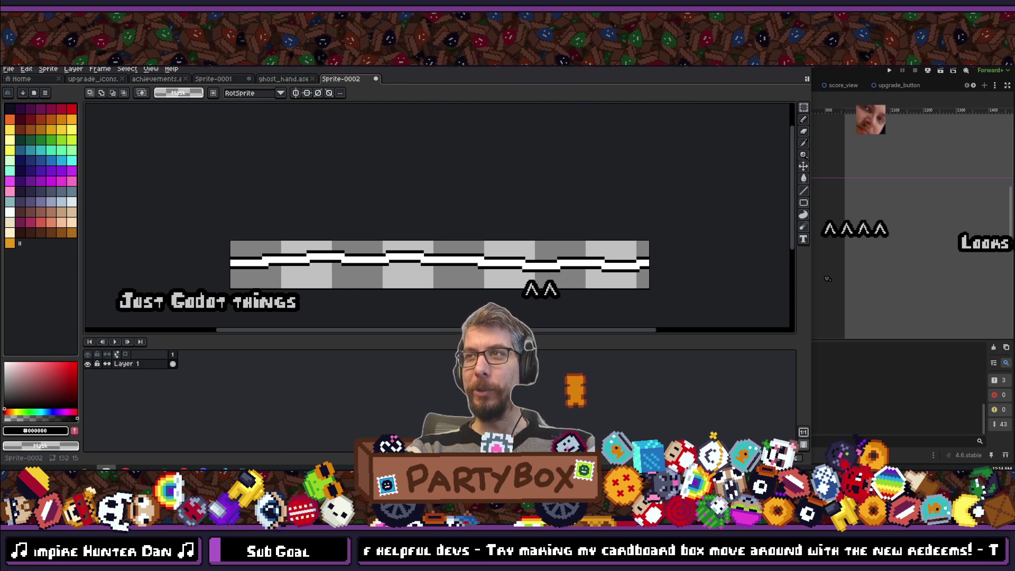
- Zoom and pan around the pasted strip on Sprite-0002, then open the File menu
scroll(329, 282, "down", 1)
scroll(351, 227, "up", 2)
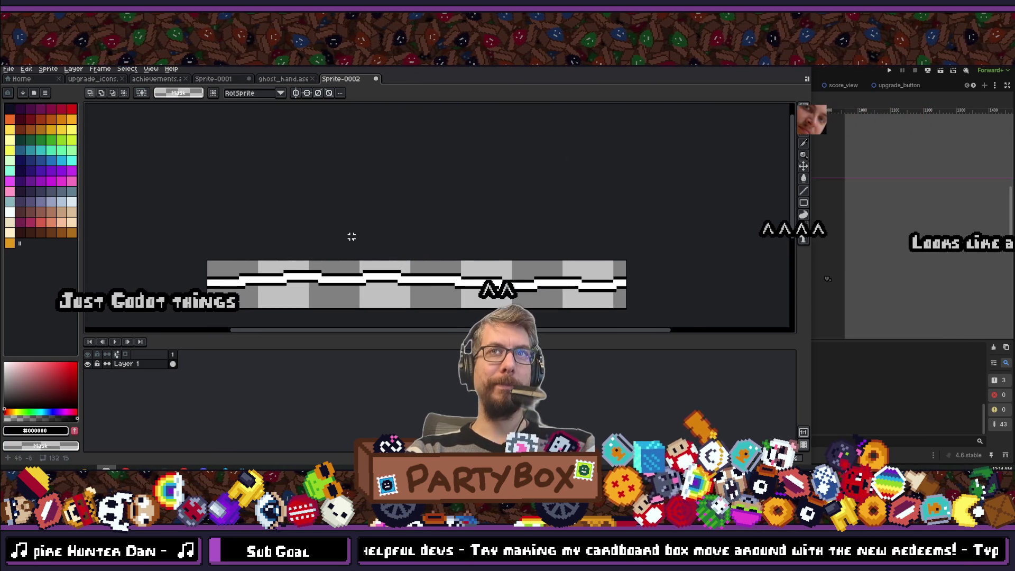
scroll(413, 215, "down", 1)
scroll(413, 215, "up", 1)
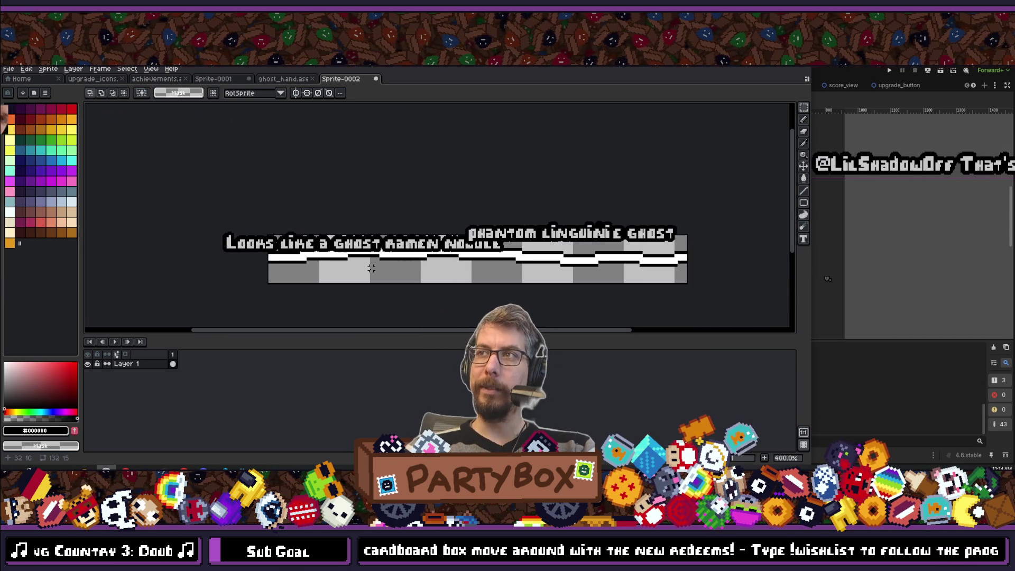
scroll(439, 217, "right", 1)
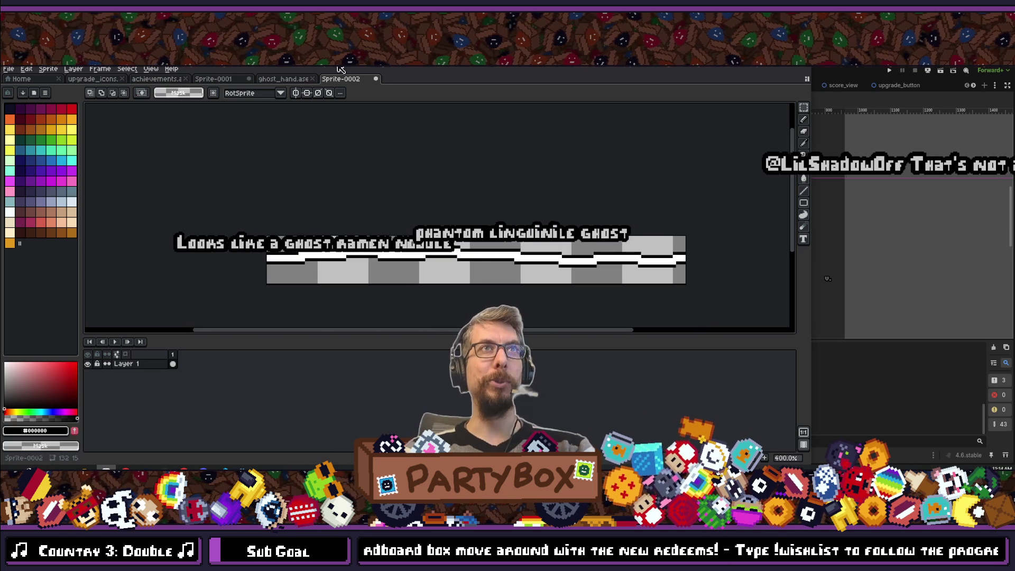
left_click(9, 69)
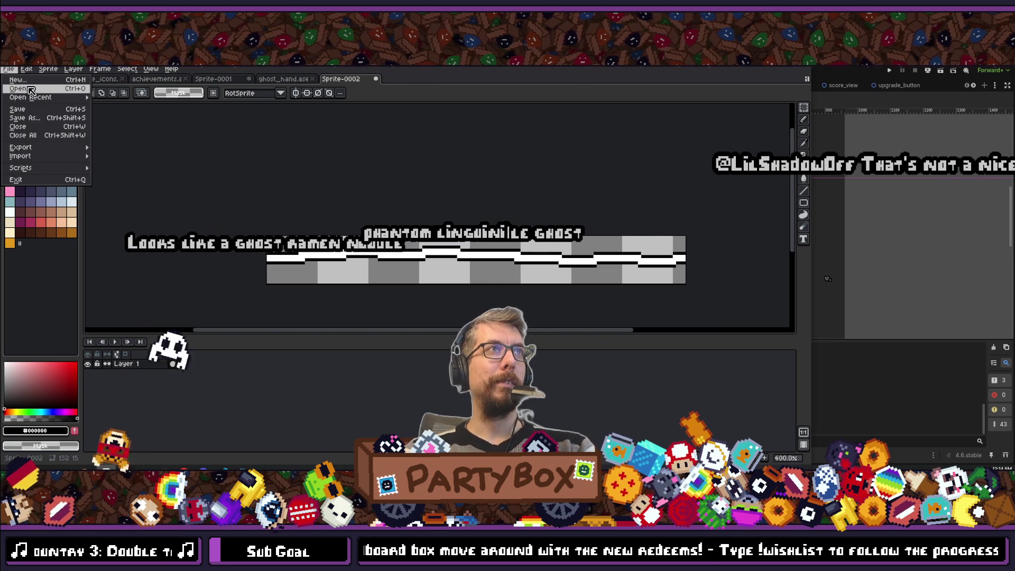
- Dismiss the stray menu and save Sprite-0002 under the name ghost_wrist
mouse_move(32, 148)
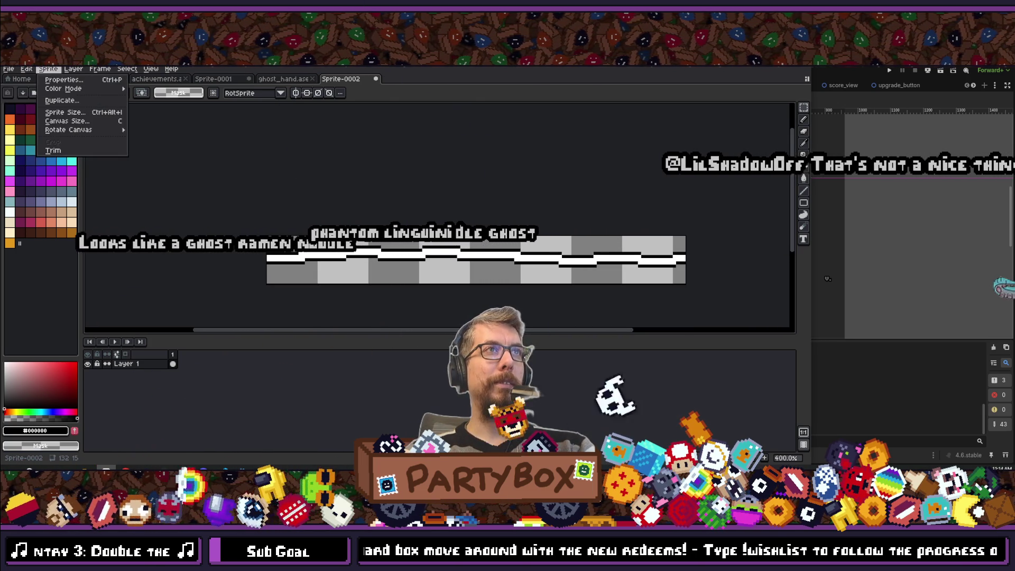
mouse_move(100, 69)
left_click(281, 171)
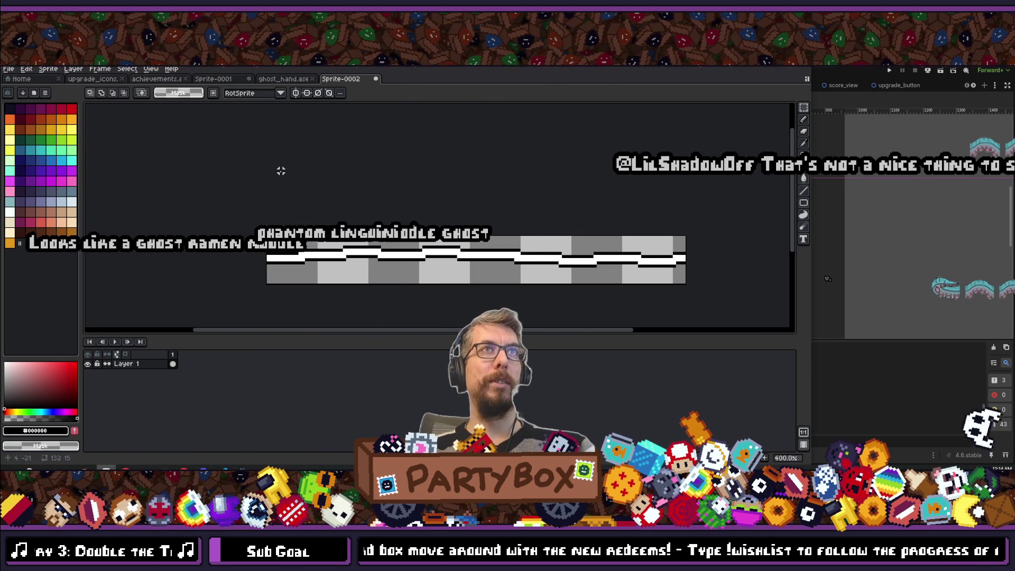
key("ctrl+s")
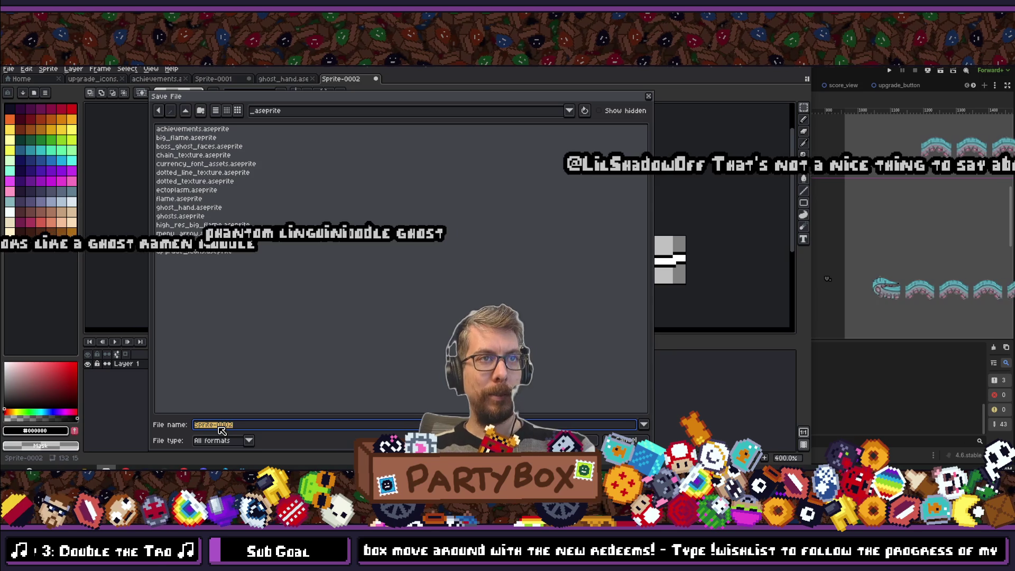
type("ghost_")
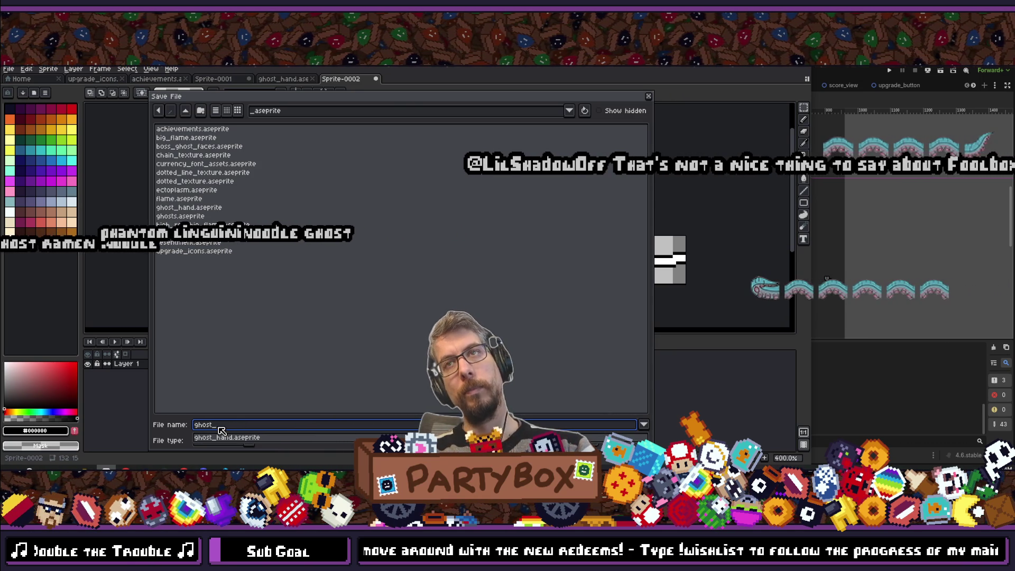
type("wi")
type("rist_")
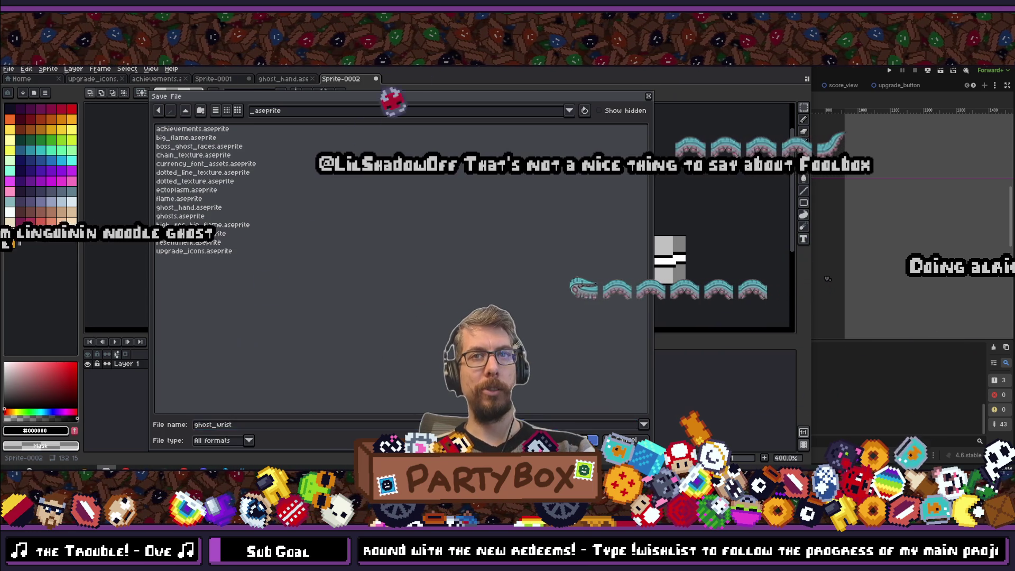
key("Return")
left_click(9, 69)
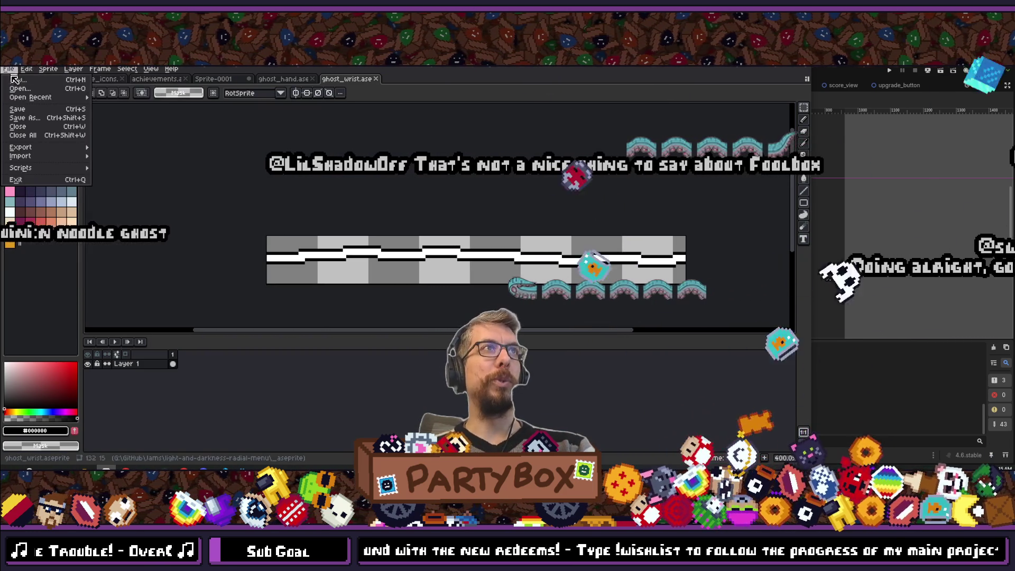
- Use Export As to write the strip to ghost_wrist.png in the project's sprites folder
mouse_move(32, 97)
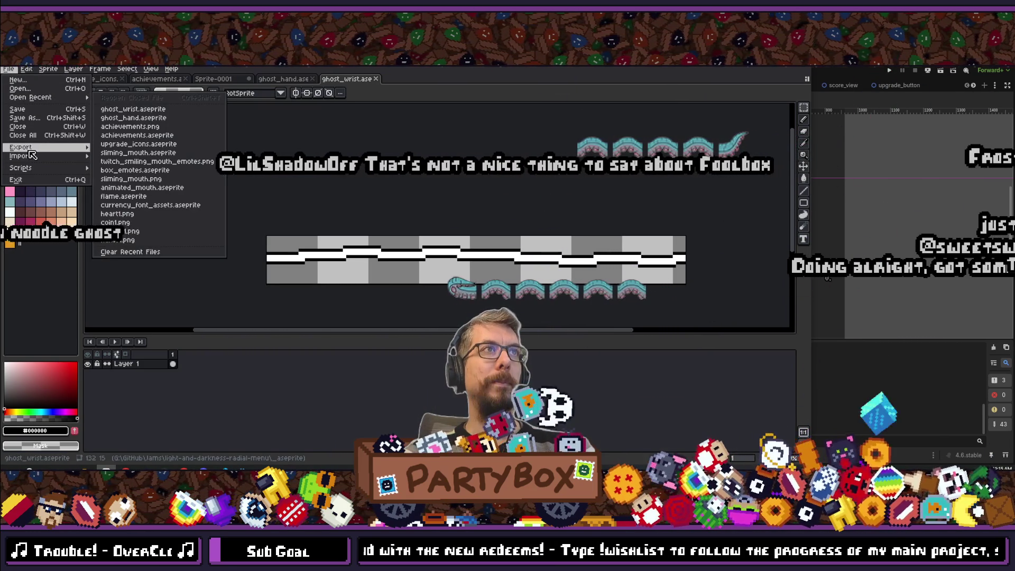
left_click(111, 148)
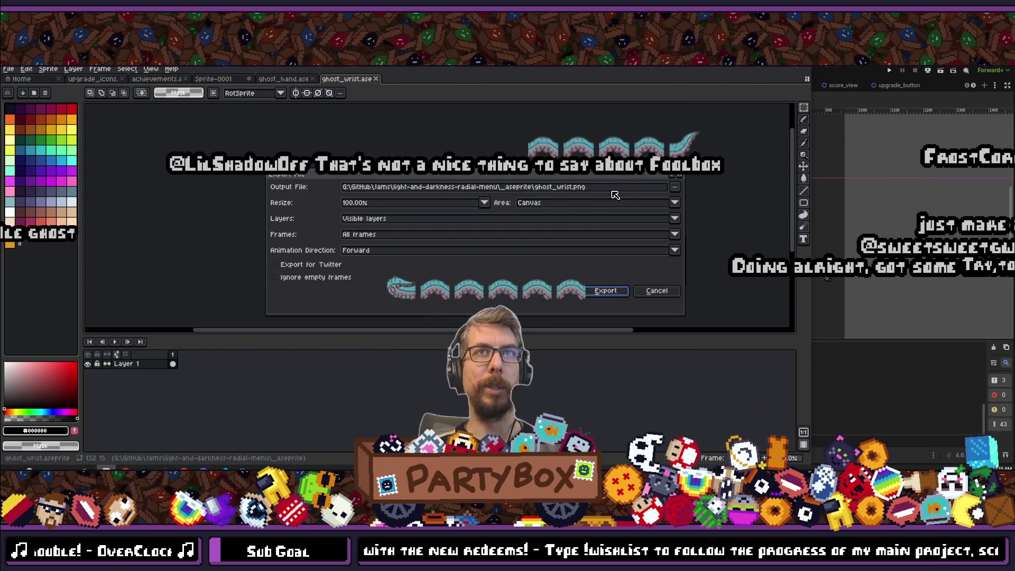
left_click(675, 187)
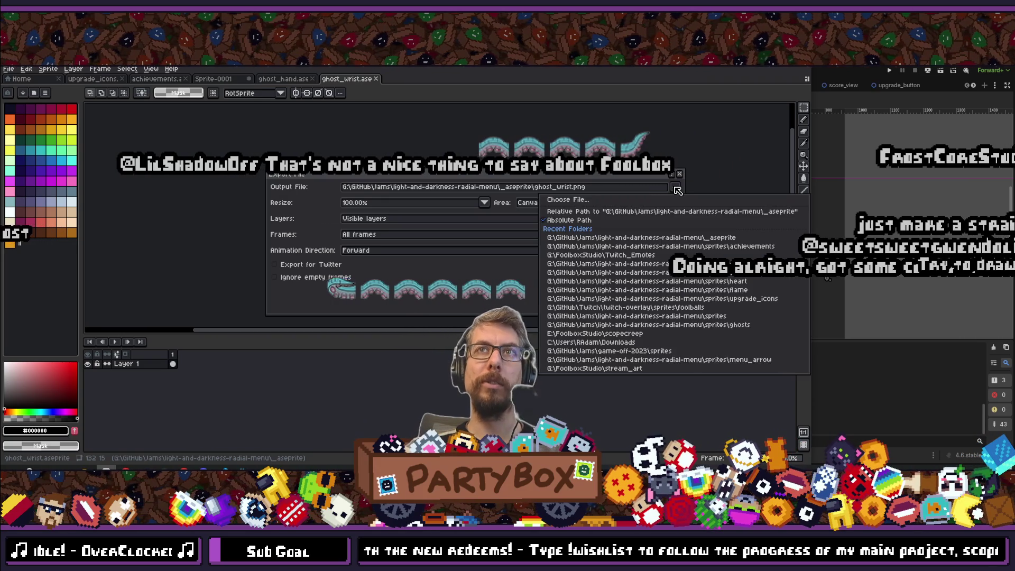
left_click(624, 200)
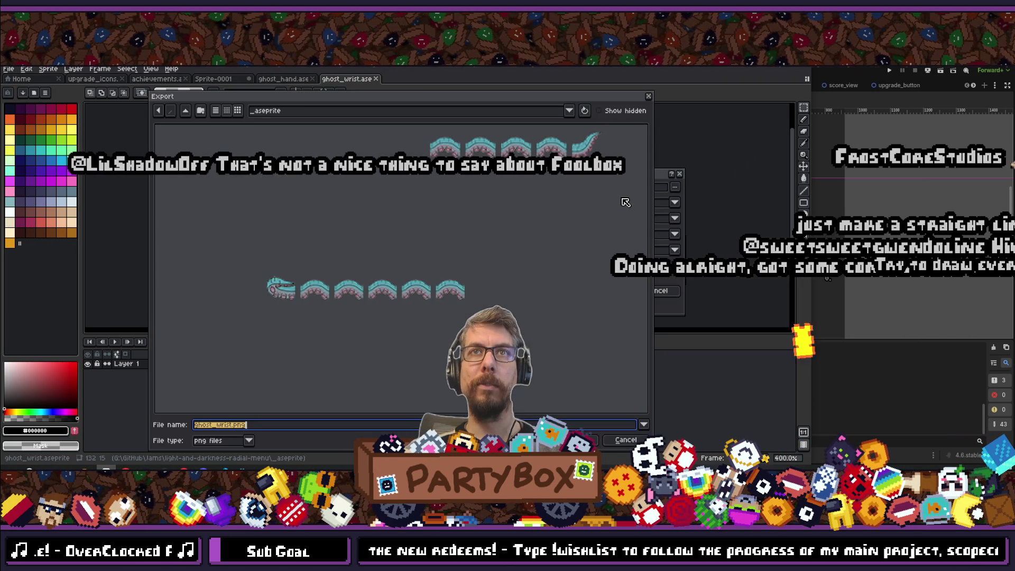
left_click(186, 111)
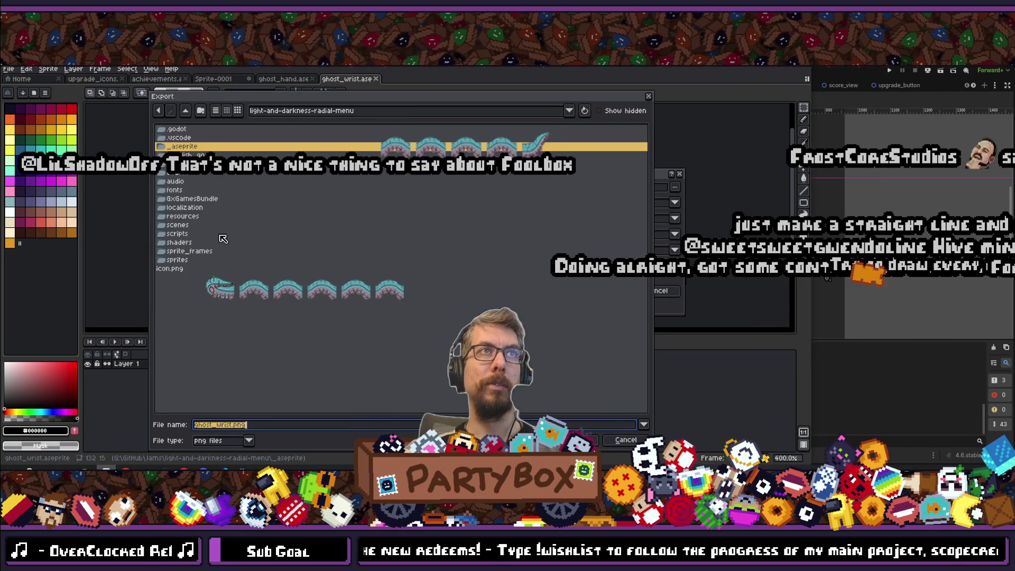
double_click(183, 261)
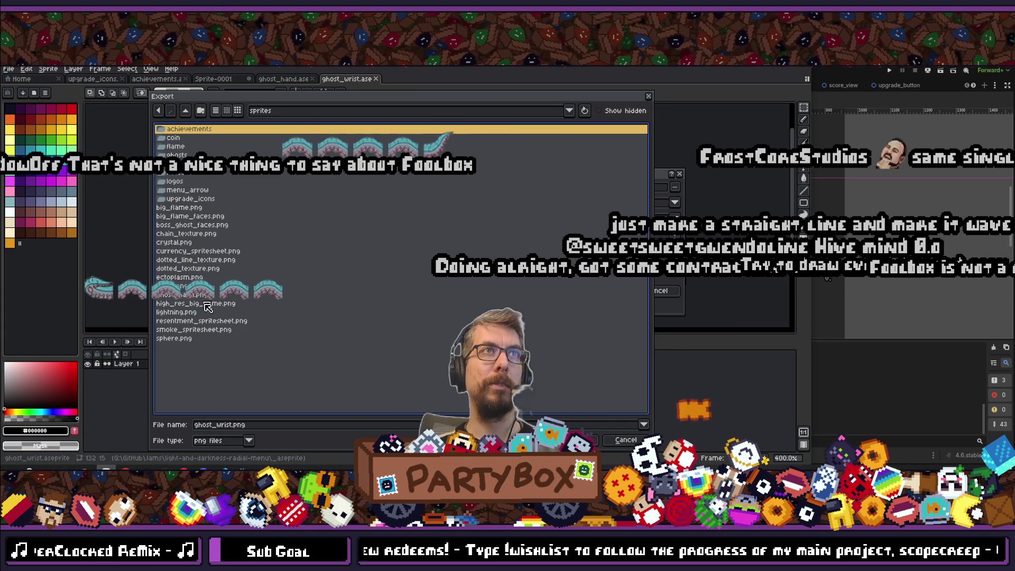
left_click(577, 440)
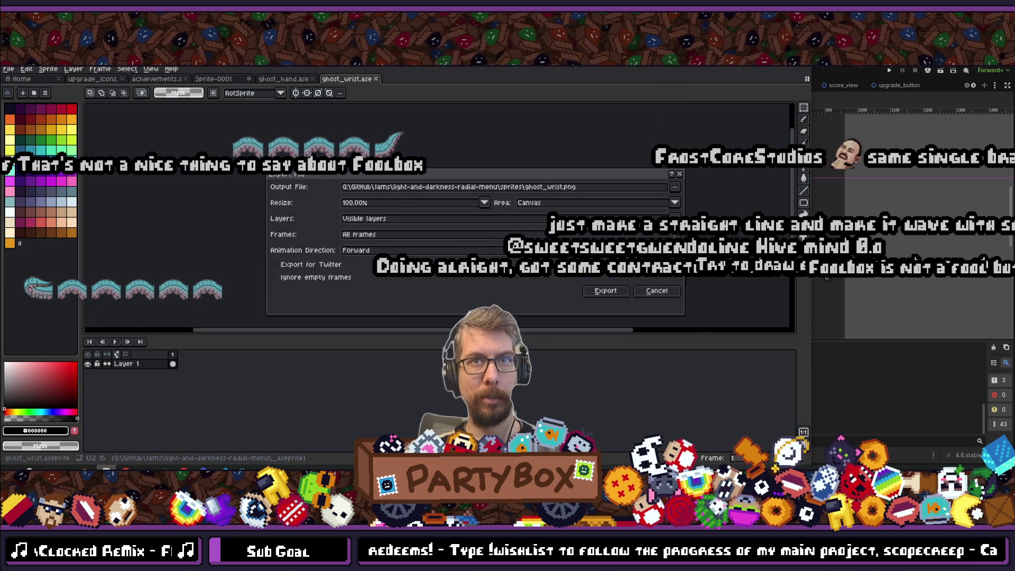
left_click(607, 292)
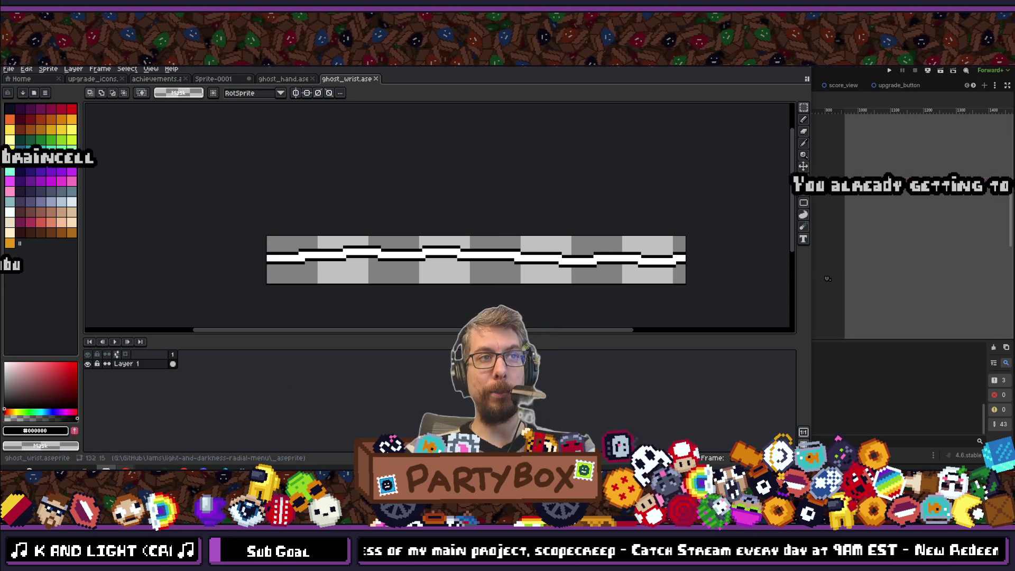
- Look at SCOPECREEP's Steam store page, then bring the Godot title_view.tscn editor back to the front
left_click(144, 444)
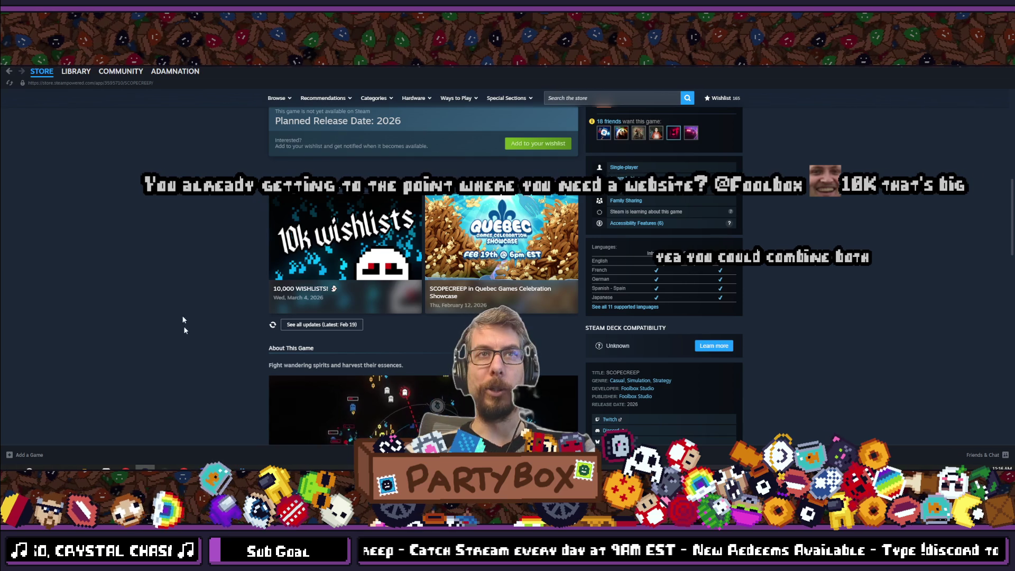
mouse_move(242, 469)
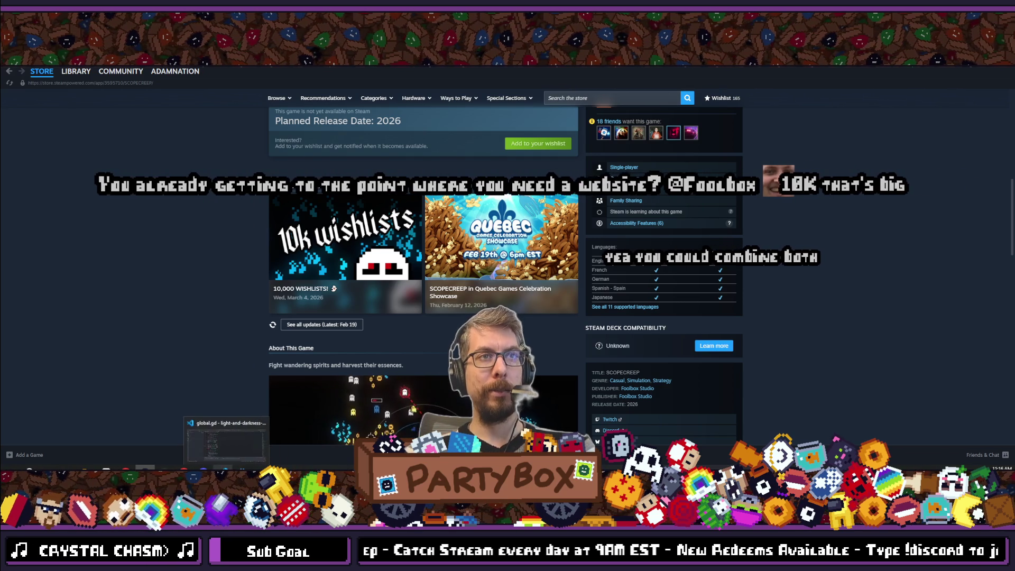
left_click(242, 469)
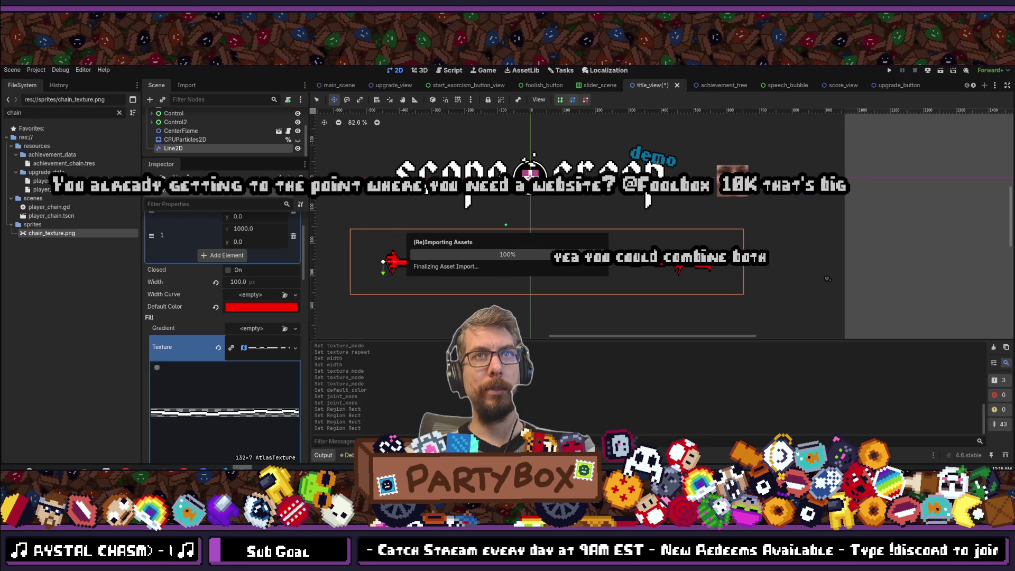
- Replace the FileSystem filter's chain text with 'hand', then reselect it to search for the wrist sprite
double_click(41, 114)
type("hand")
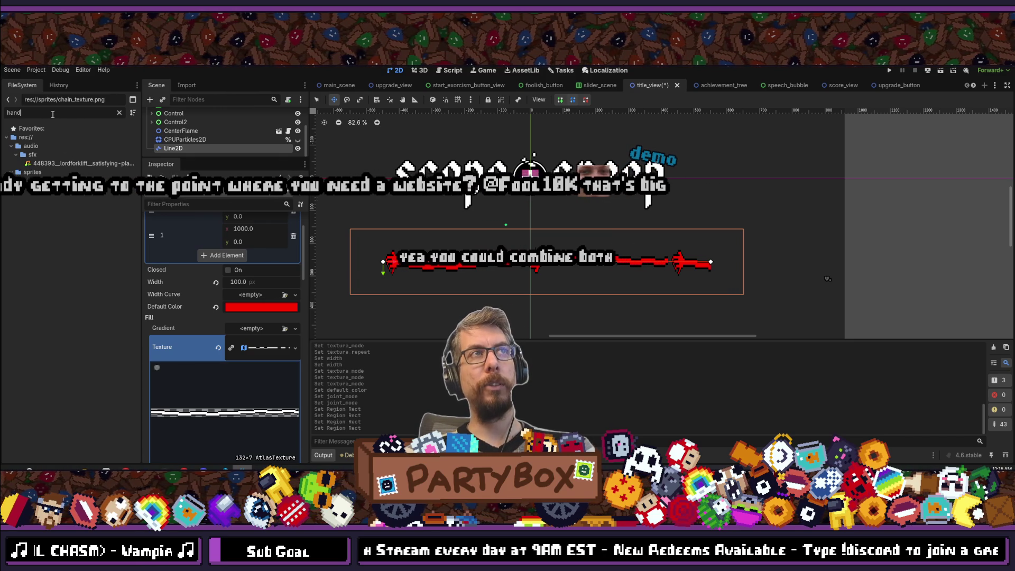
left_click(88, 252)
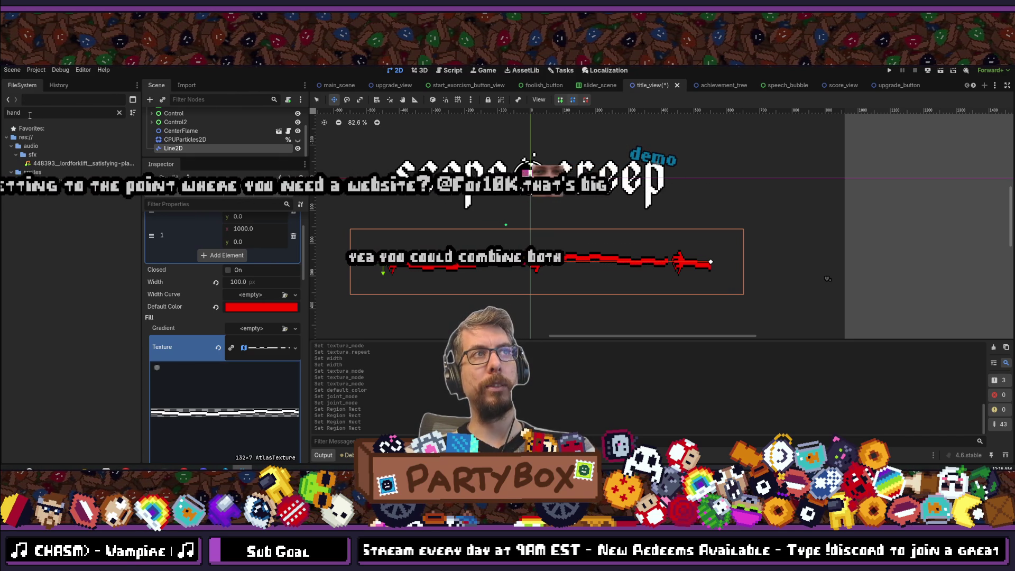
double_click(29, 115)
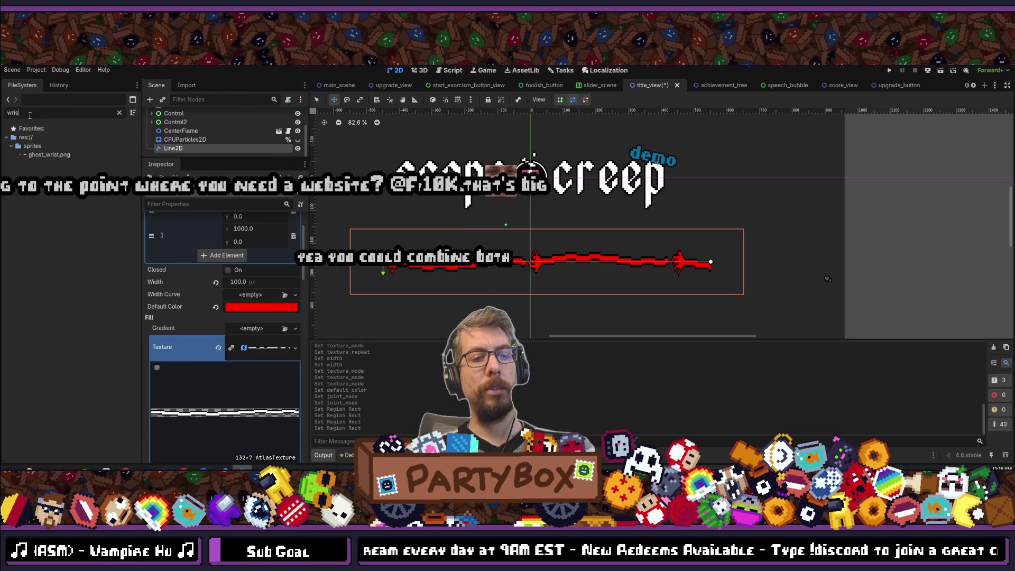